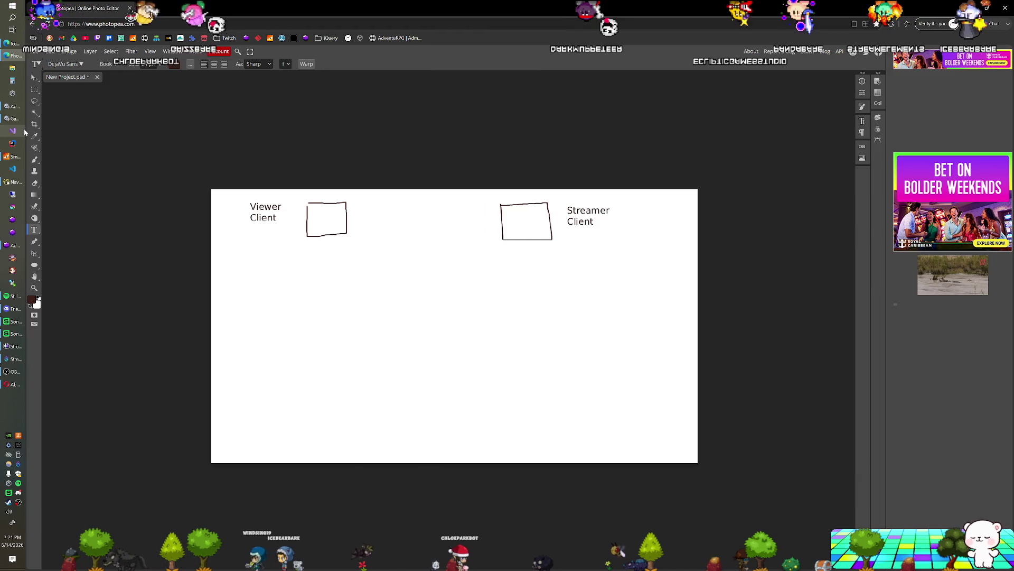
Drag the Viewer Client label into the left box and Streamer Client into the right box
{"action": "left_click", "coordinate": [273, 213]}
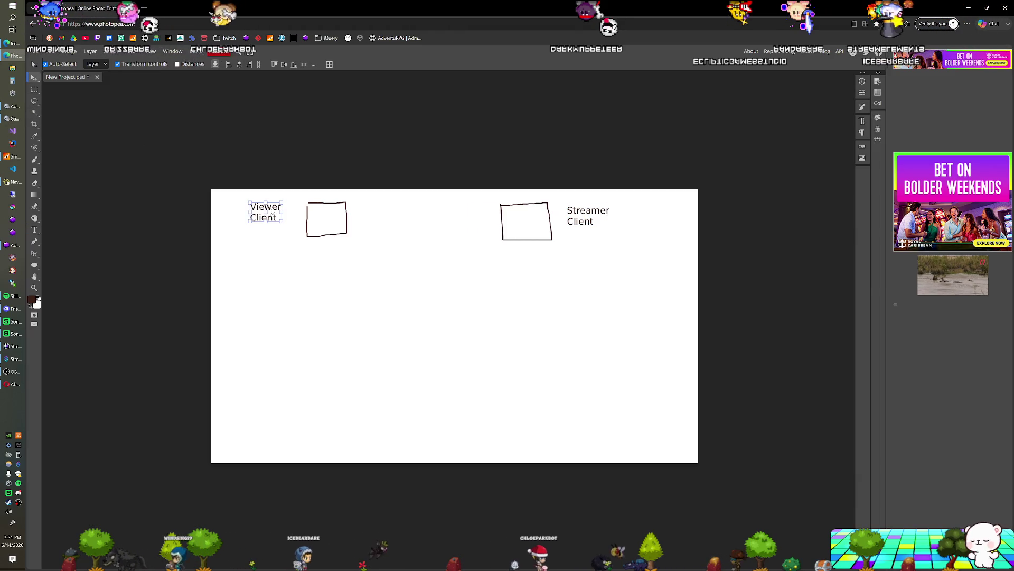
{"action": "left_click_drag", "start_coordinate": [275, 214], "coordinate": [311, 219]}
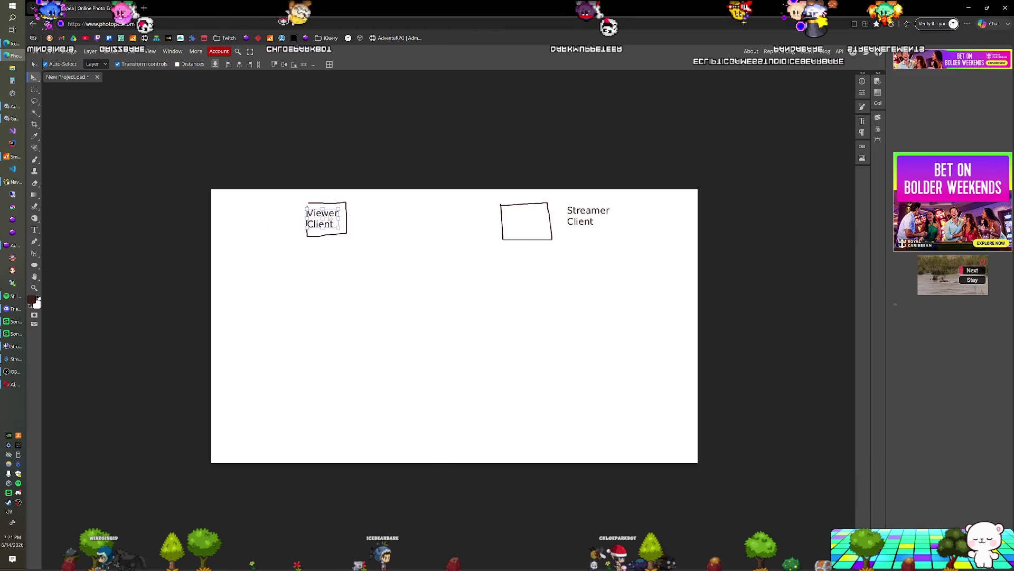
{"action": "left_click_drag", "start_coordinate": [601, 212], "coordinate": [539, 222]}
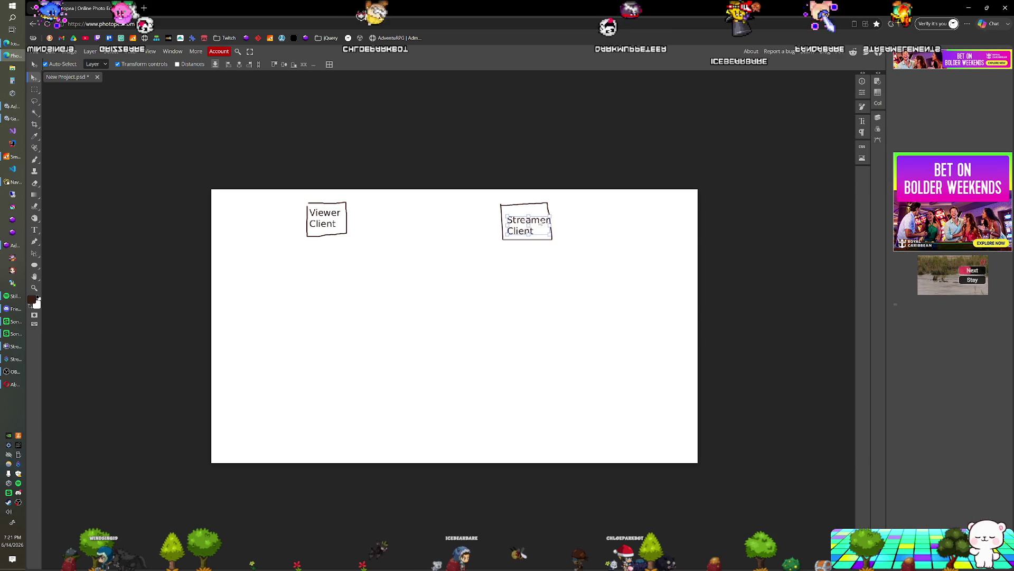
{"action": "left_click", "coordinate": [34, 159]}
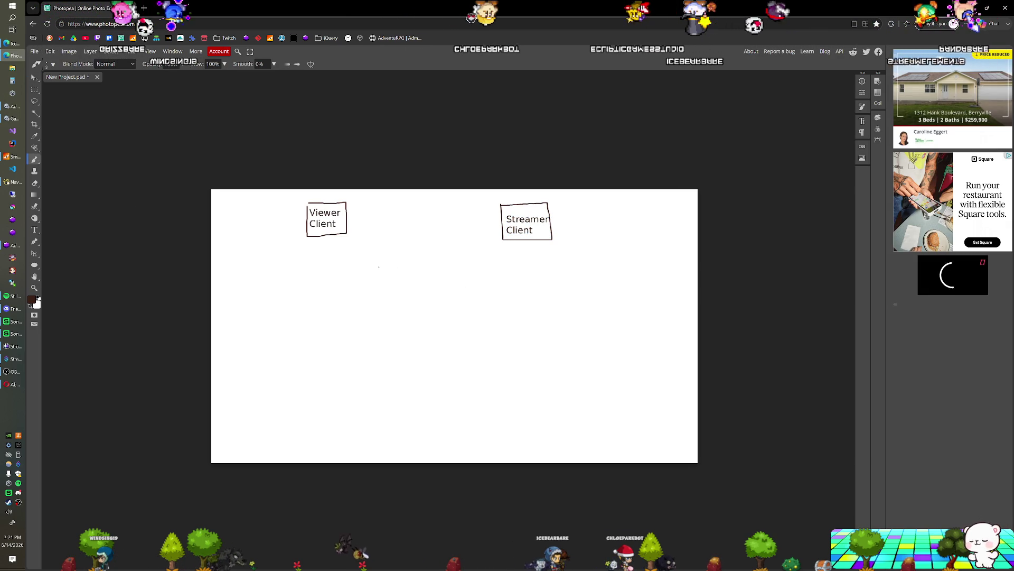
Rasterize the text layer and make the Background layer active in the Layers panel
{"action": "left_click", "coordinate": [379, 264]}
{"action": "left_click", "coordinate": [438, 103]}
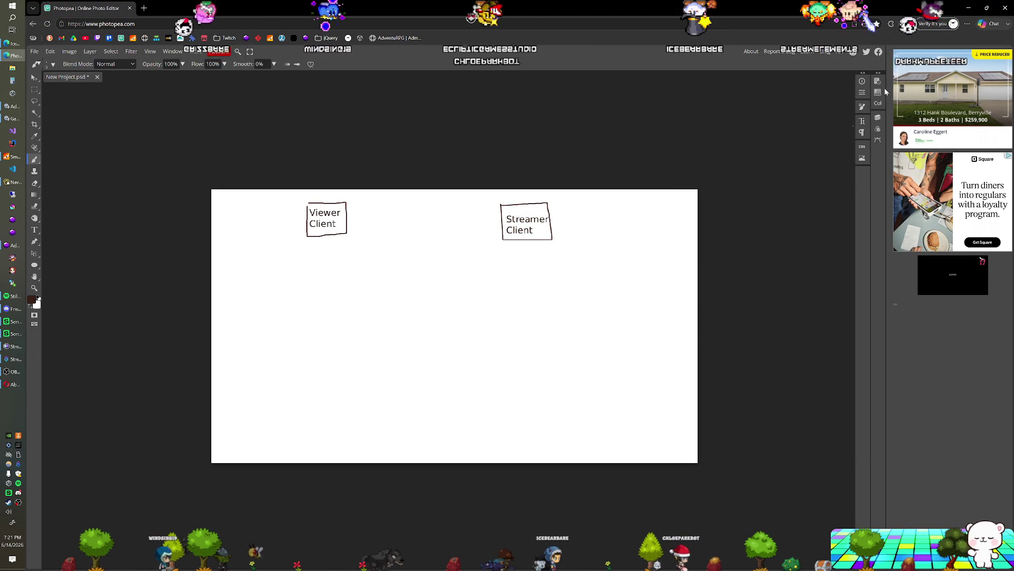
{"action": "left_click", "coordinate": [864, 157]}
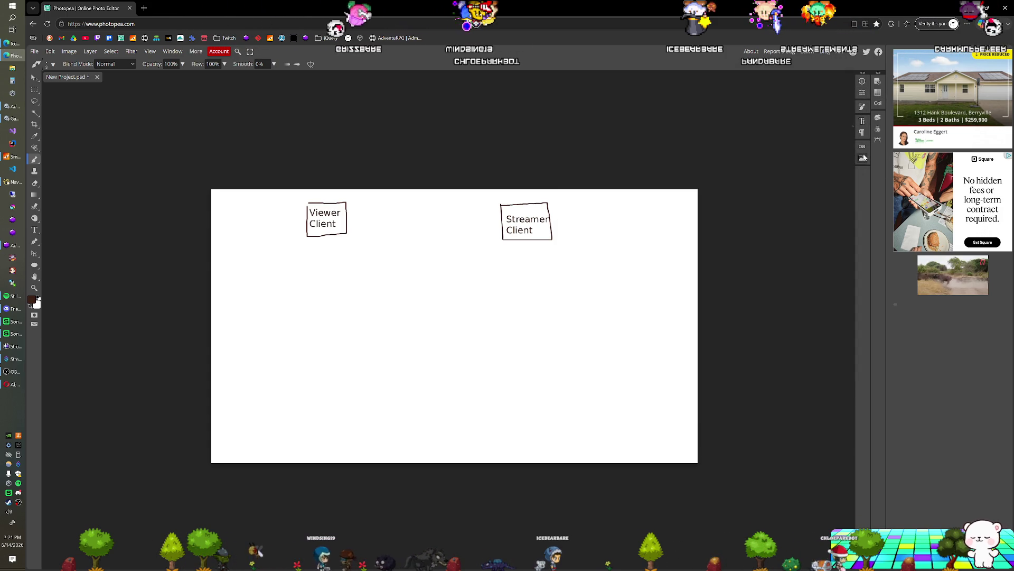
{"action": "left_click", "coordinate": [878, 118]}
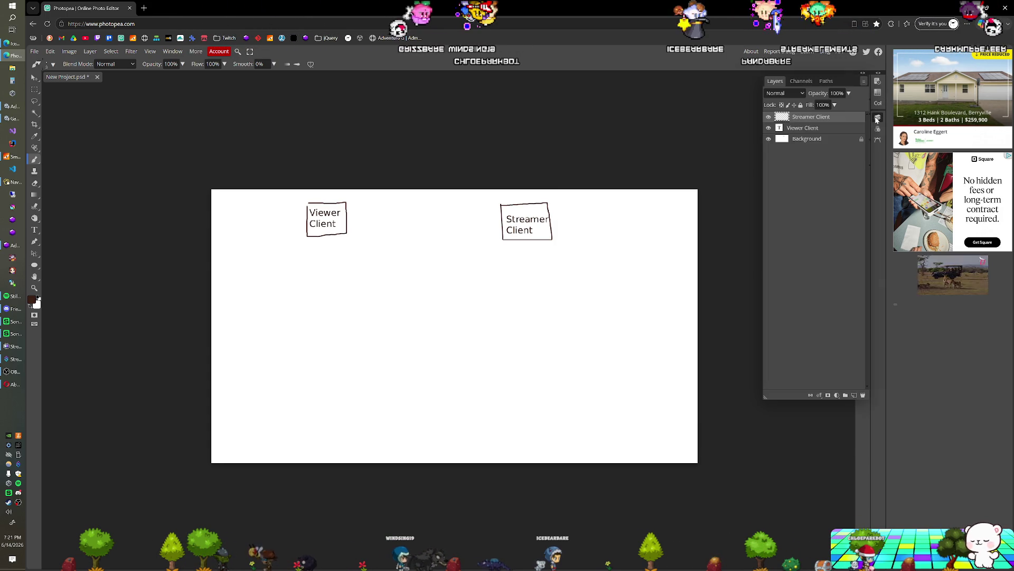
{"action": "left_click", "coordinate": [801, 140]}
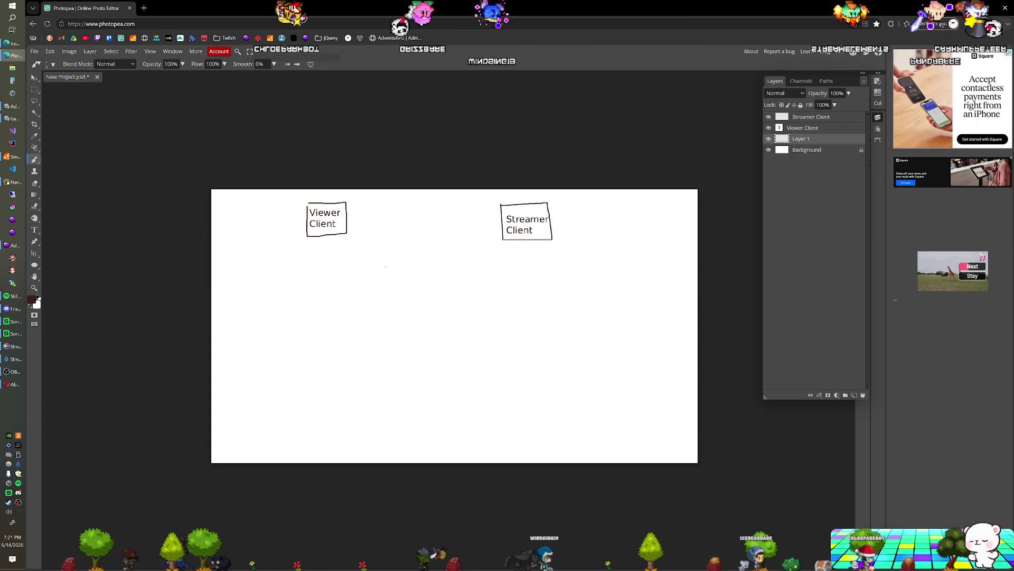
Brush three rectangles below and between the Viewer Client and Streamer Client boxes
{"action": "mouse_move", "coordinate": [386, 266]}
{"action": "left_mouse_down"}
{"action": "mouse_move", "coordinate": [387, 312]}
{"action": "mouse_move", "coordinate": [444, 307]}
{"action": "left_mouse_up"}
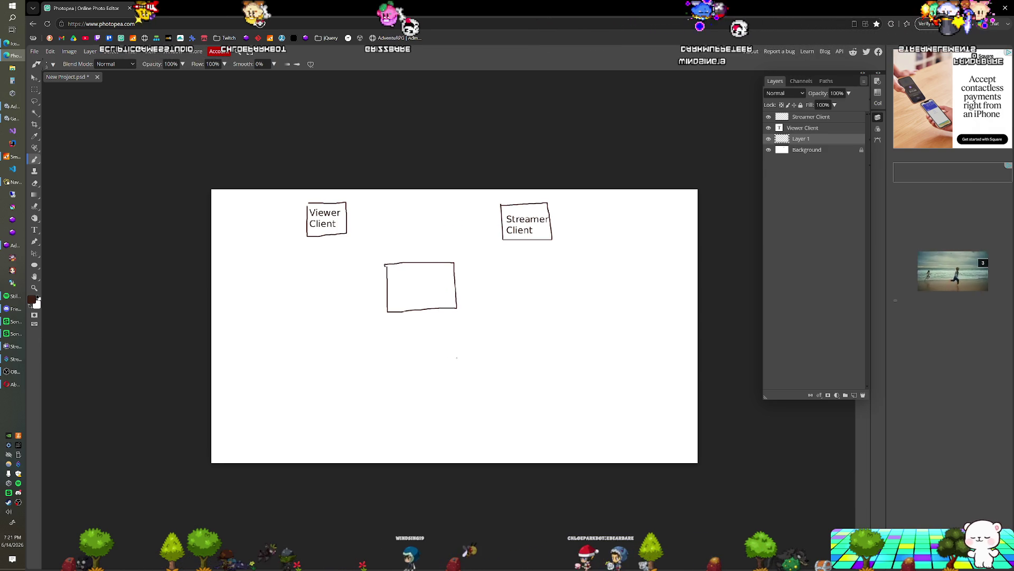
{"action": "mouse_move", "coordinate": [454, 391]}
{"action": "left_mouse_down"}
{"action": "mouse_move", "coordinate": [466, 404]}
{"action": "mouse_move", "coordinate": [525, 402]}
{"action": "left_mouse_up"}
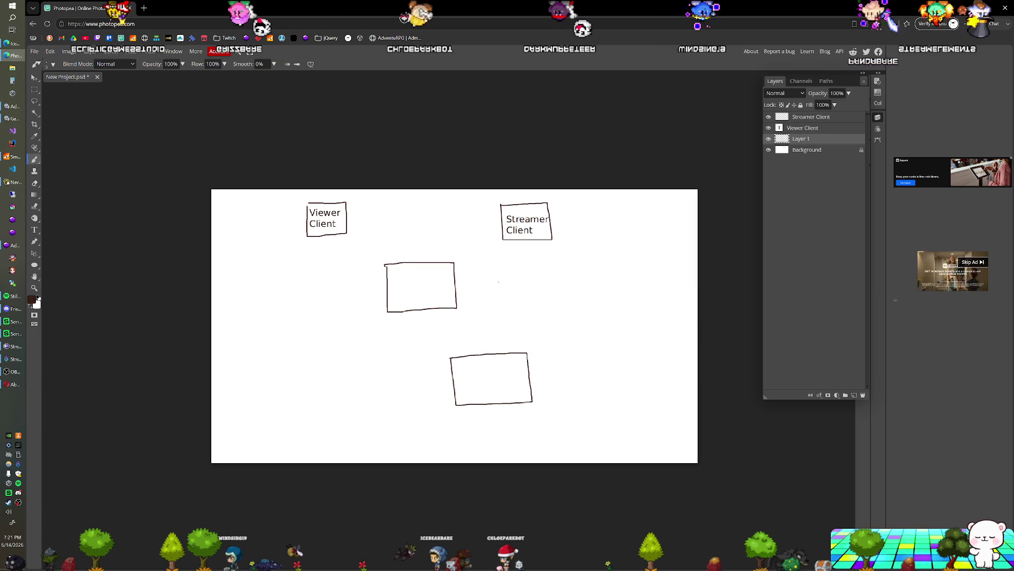
{"action": "mouse_move", "coordinate": [500, 268]}
{"action": "left_mouse_down"}
{"action": "mouse_move", "coordinate": [503, 305]}
{"action": "mouse_move", "coordinate": [576, 307]}
{"action": "mouse_move", "coordinate": [579, 260]}
{"action": "mouse_move", "coordinate": [500, 268]}
{"action": "left_mouse_up"}
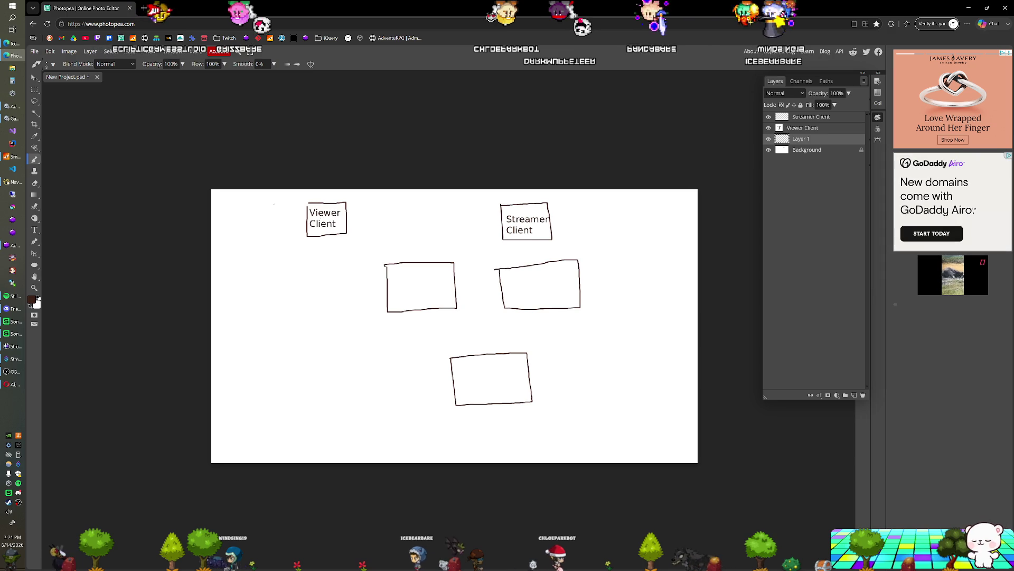
Marquee-select the three lower boxes, shift the selection left, then deselect on Layer 1
{"action": "key", "text": "m"}
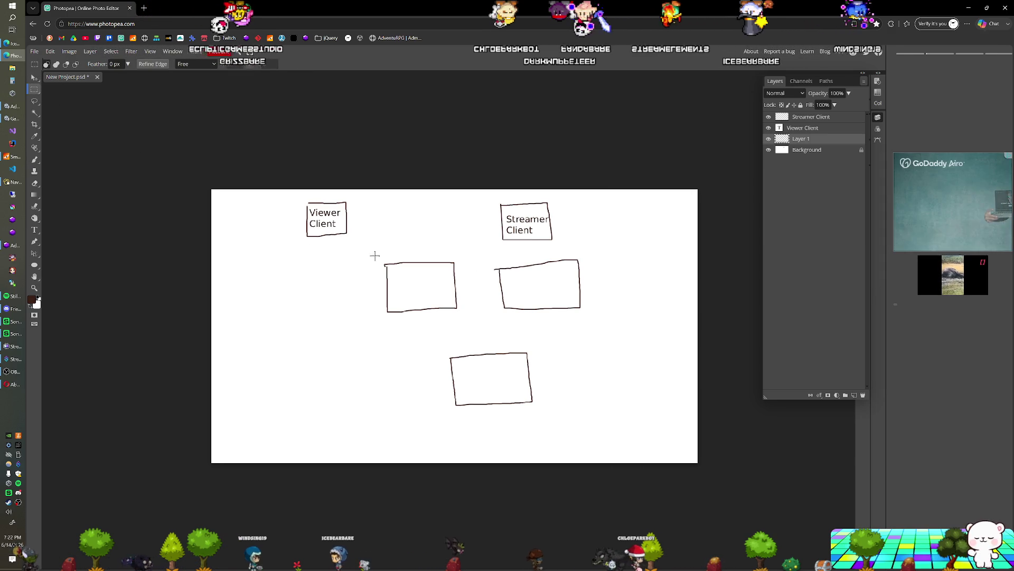
{"action": "left_click_drag", "start_coordinate": [368, 254], "coordinate": [600, 408]}
{"action": "left_click_drag", "start_coordinate": [534, 306], "coordinate": [485, 322]}
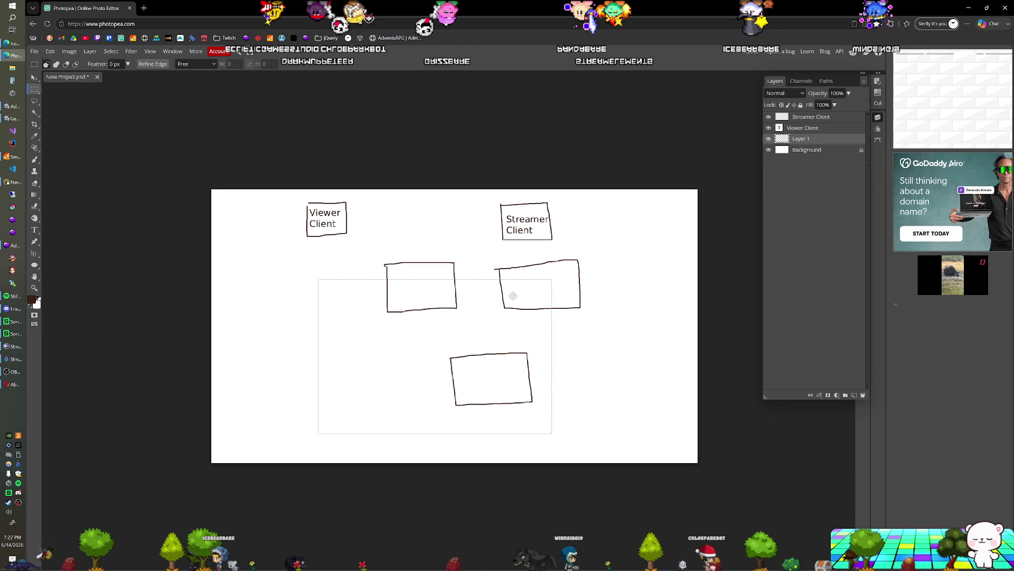
{"action": "key", "text": "alt+bracketleft"}
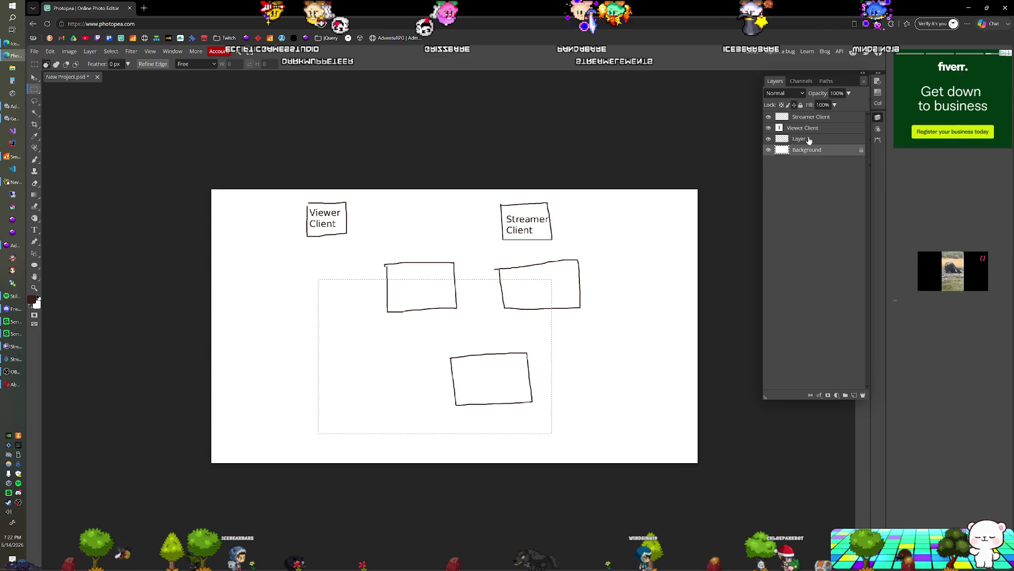
{"action": "key", "text": "alt+bracketright"}
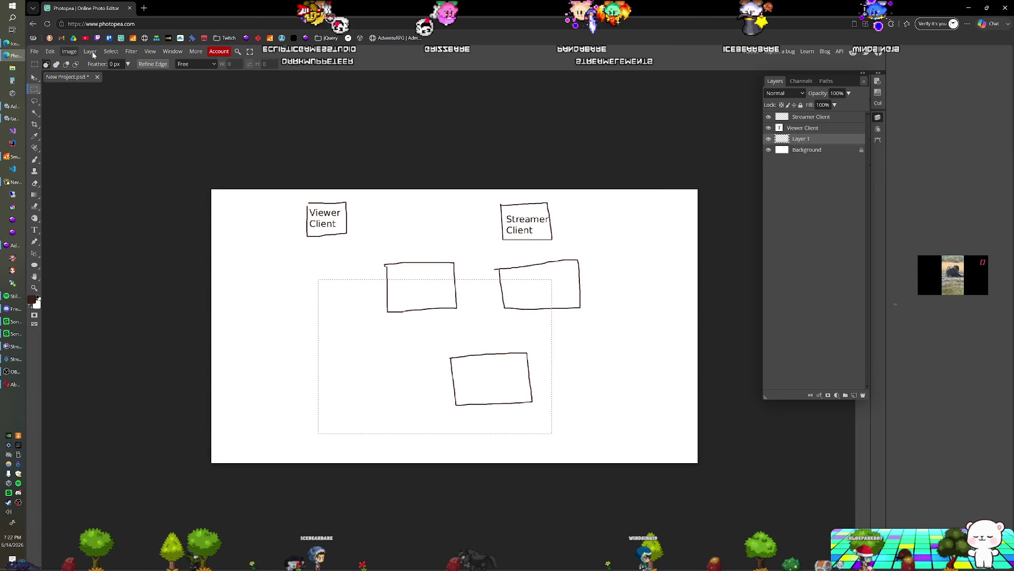
{"action": "left_click", "coordinate": [111, 51]}
{"action": "left_click", "coordinate": [111, 52]}
{"action": "left_click", "coordinate": [113, 53]}
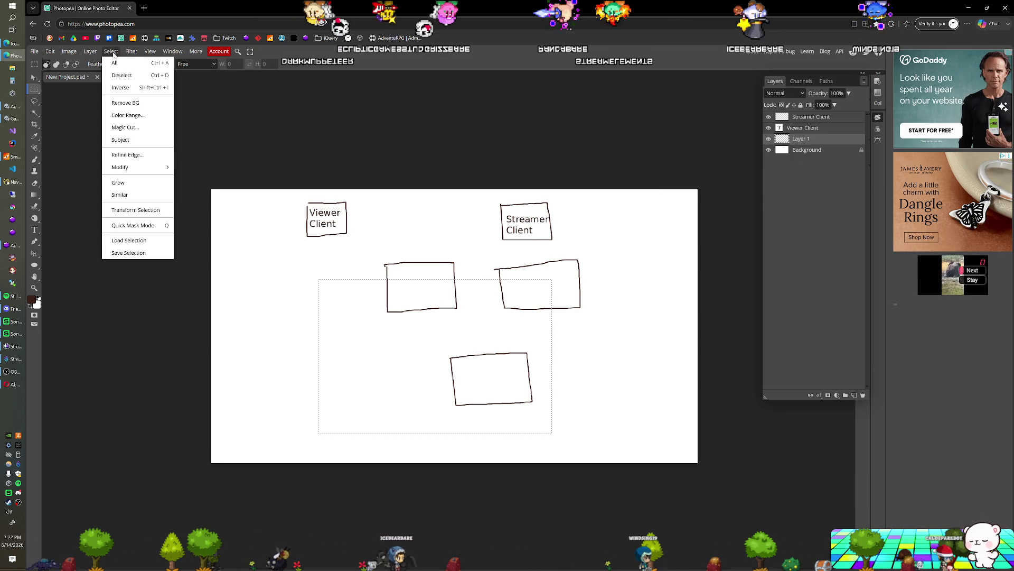
{"action": "left_click", "coordinate": [122, 75]}
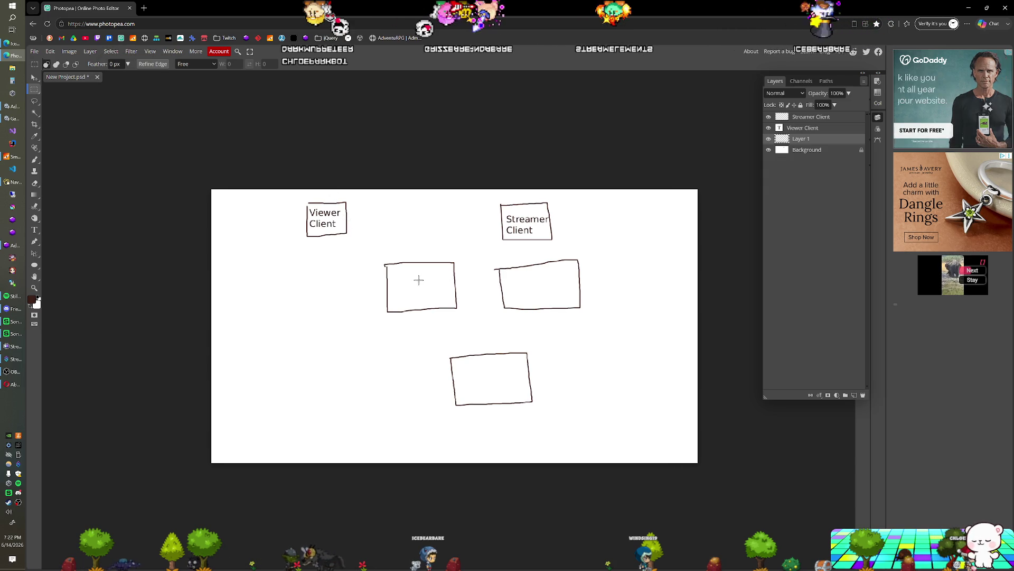
Move the three lower boxes left and down together with the Move tool
{"action": "key", "text": "v"}
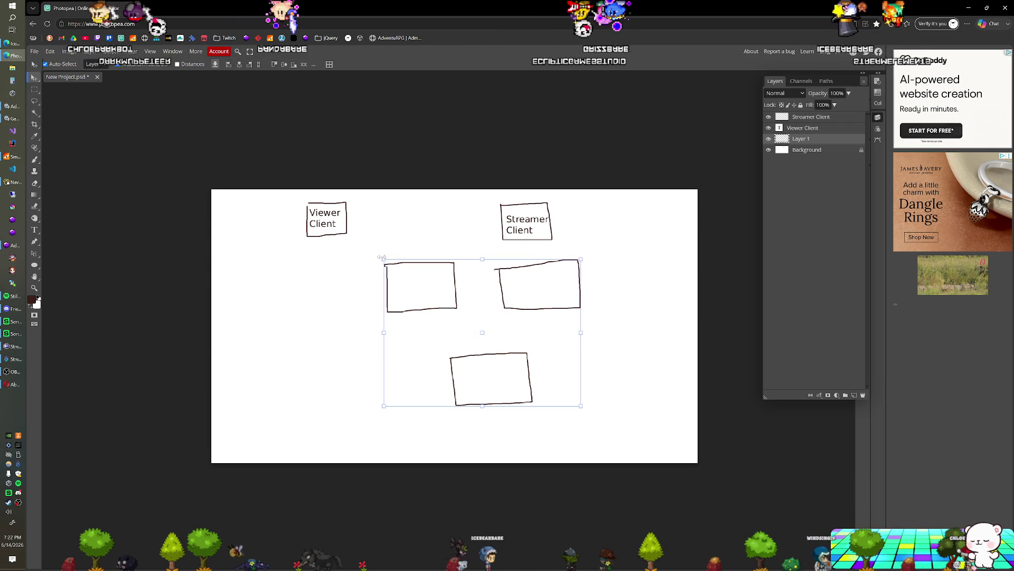
{"action": "left_click_drag", "start_coordinate": [382, 257], "coordinate": [339, 275]}
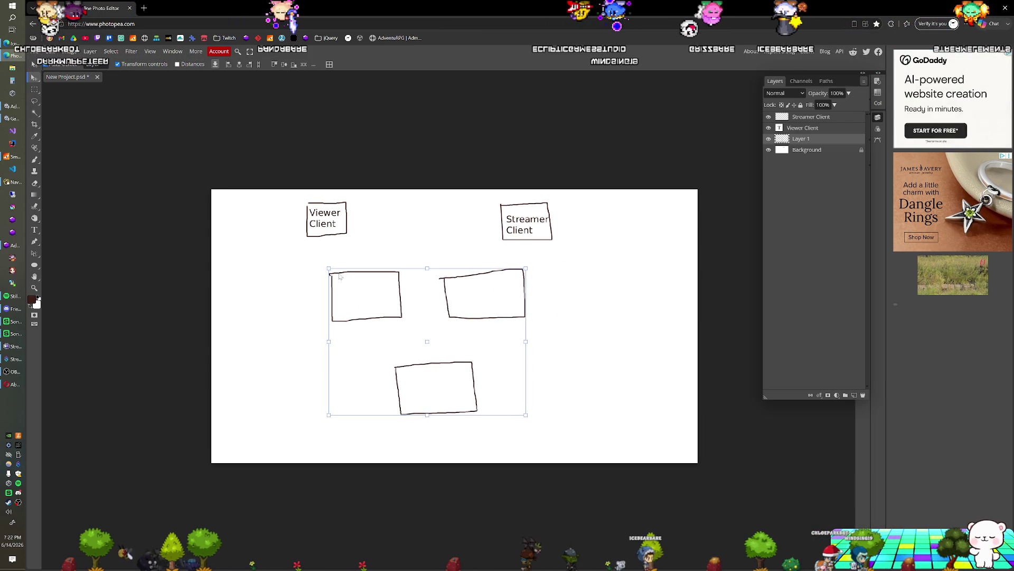
{"action": "left_click", "coordinate": [35, 229]}
Label the left box 'Game Server' split over two lines
{"action": "left_click", "coordinate": [344, 285]}
{"action": "type", "text": "G"}
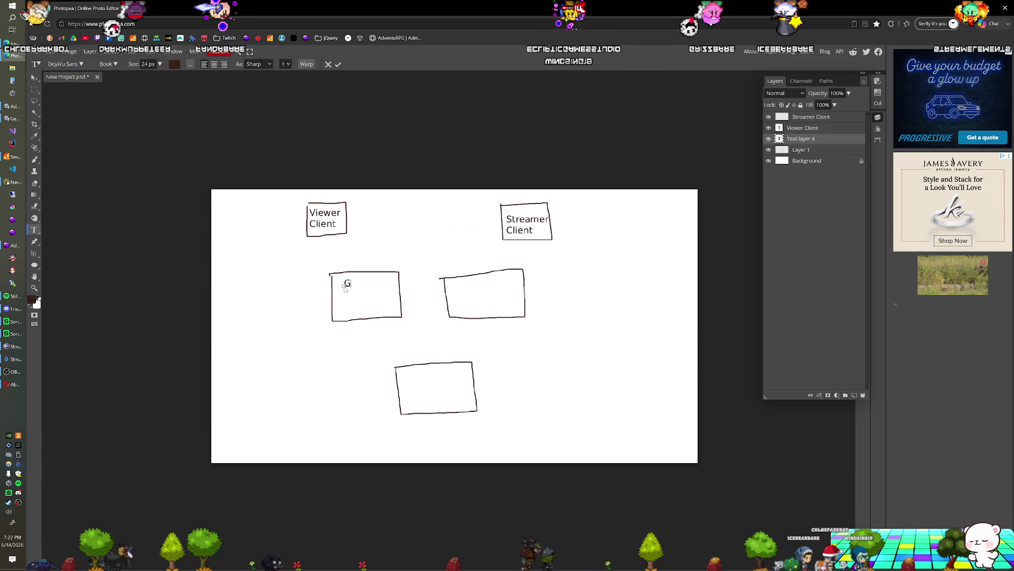
{"action": "type", "text": "ame S"}
{"action": "key", "text": "BackSpace"}
{"action": "key", "text": "BackSpace"}
{"action": "key", "text": "Return"}
{"action": "type", "text": "Se"}
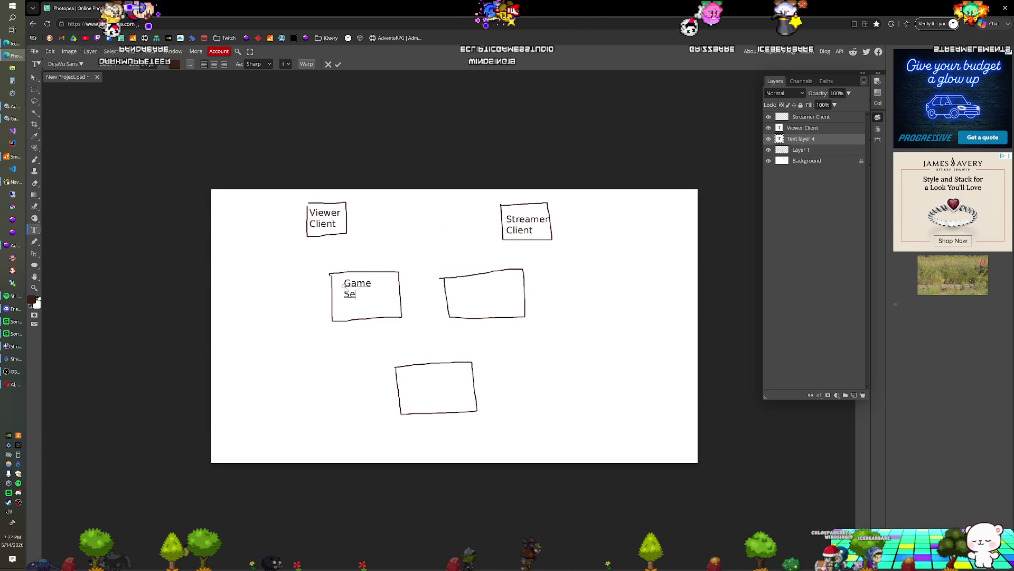
{"action": "type", "text": "rver"}
{"action": "key", "text": "Return"}
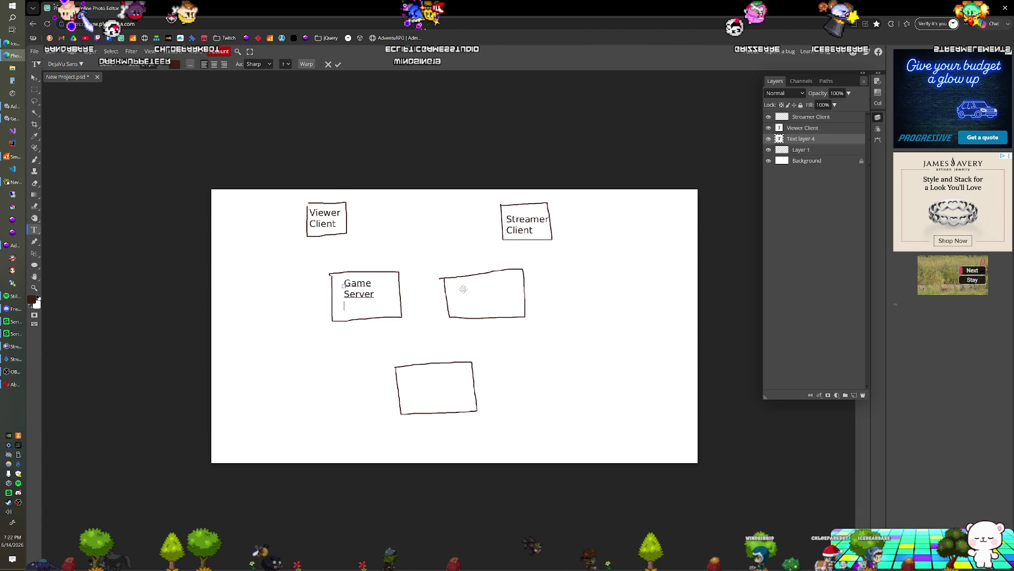
Label the middle box 'Web Server' split over two lines
{"action": "left_click", "coordinate": [463, 289]}
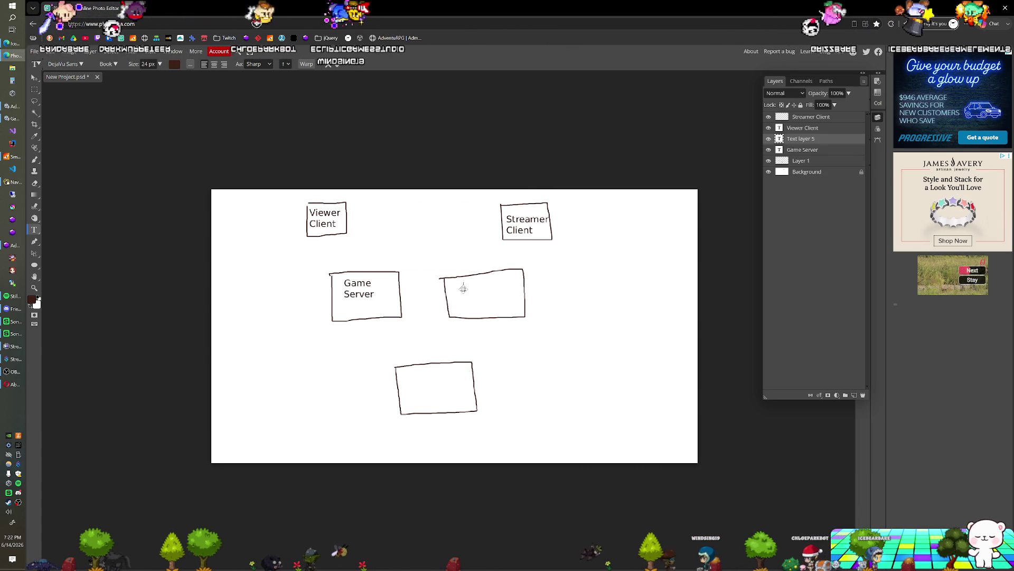
{"action": "type", "text": "Web Server"}
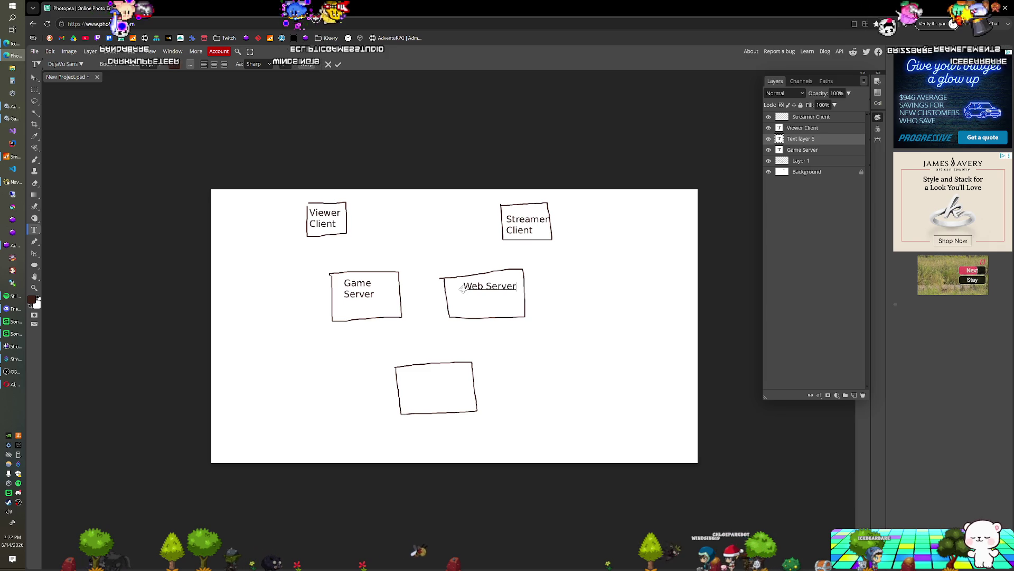
{"action": "key", "text": "BackSpace"}
{"action": "key", "text": "BackSpace"}
{"action": "key", "text": "BackSpace"}
{"action": "key", "text": "BackSpace"}
{"action": "key", "text": "Return"}
{"action": "type", "text": "Server"}
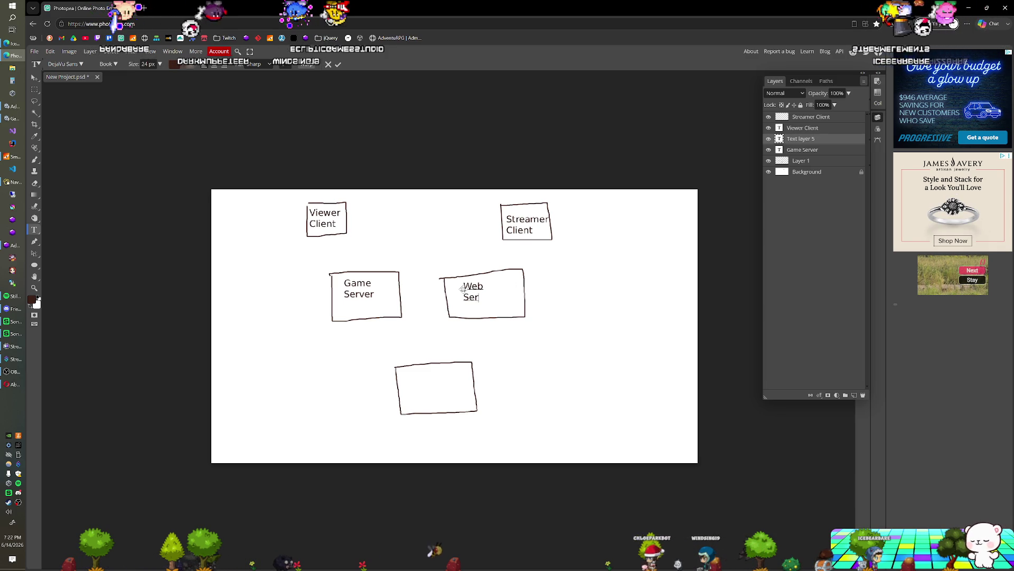
{"action": "left_click", "coordinate": [439, 401]}
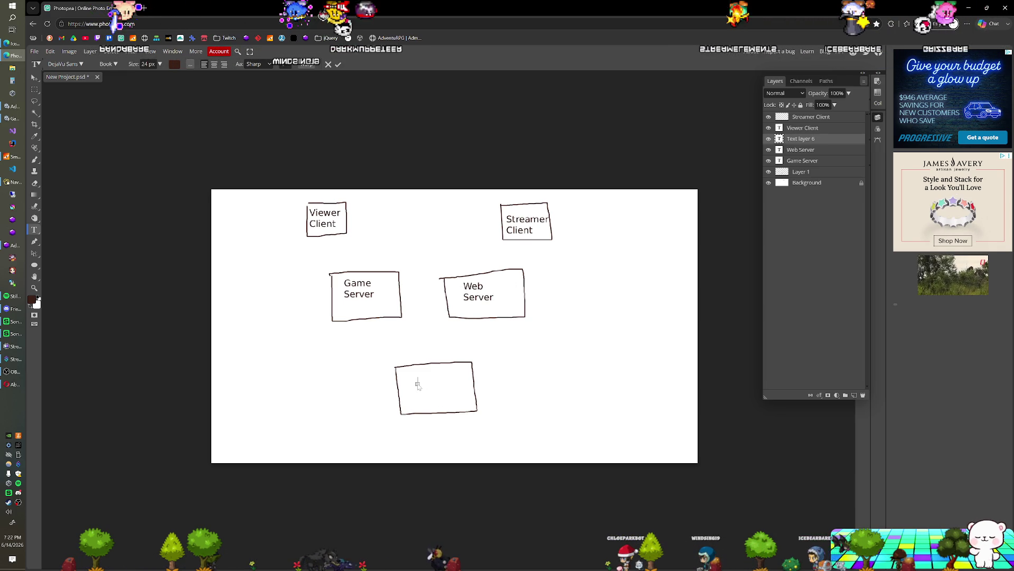
Label the bottom box 'Database Server' on two lines and commit the text
{"action": "type", "text": "Database"}
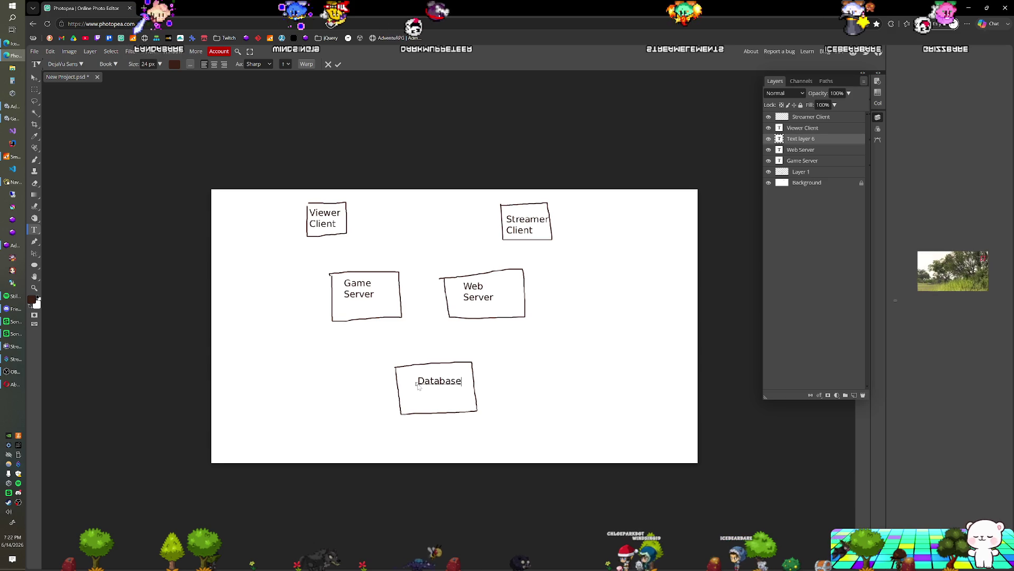
{"action": "key", "text": "Return"}
{"action": "type", "text": "Serve"}
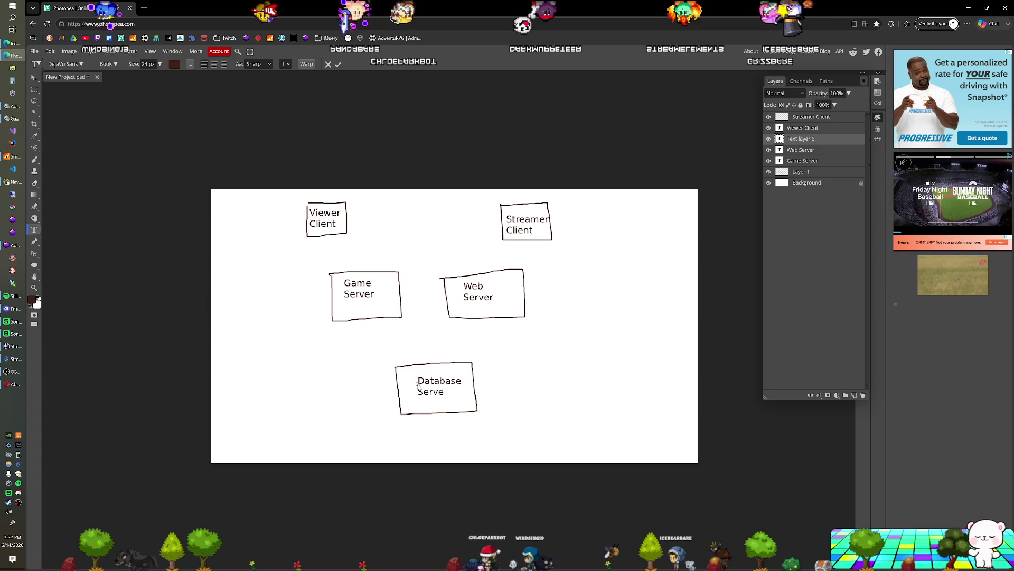
{"action": "type", "text": "r"}
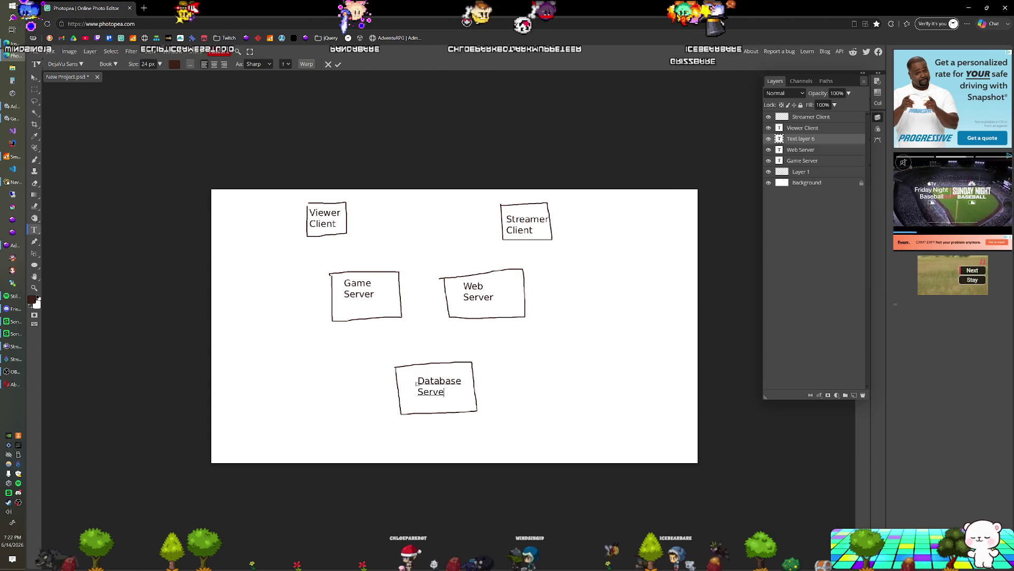
{"action": "key", "text": "Escape"}
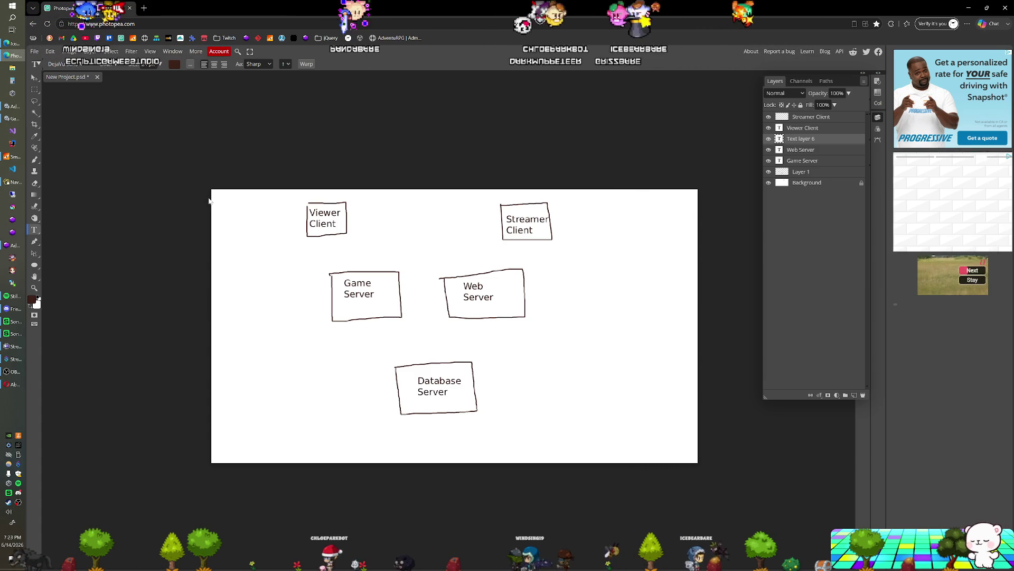
{"action": "left_click", "coordinate": [35, 159]}
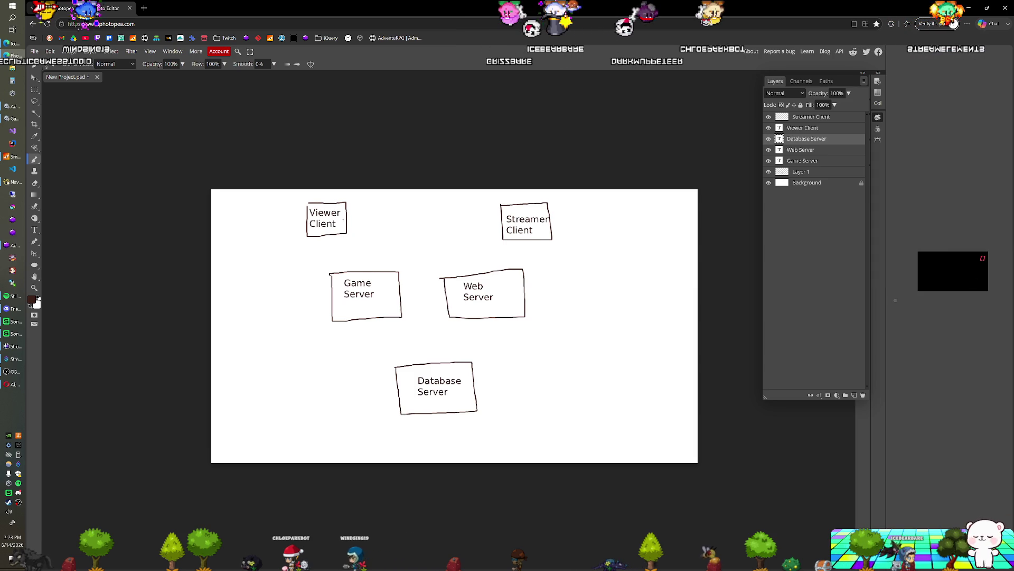
{"action": "left_click", "coordinate": [10, 384]}
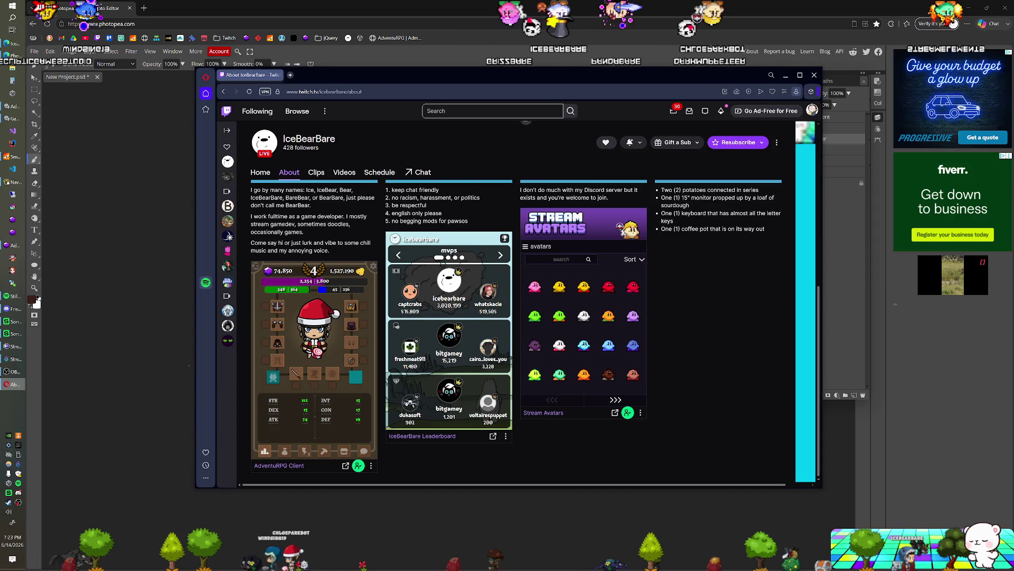
{"action": "left_click", "coordinate": [333, 13]}
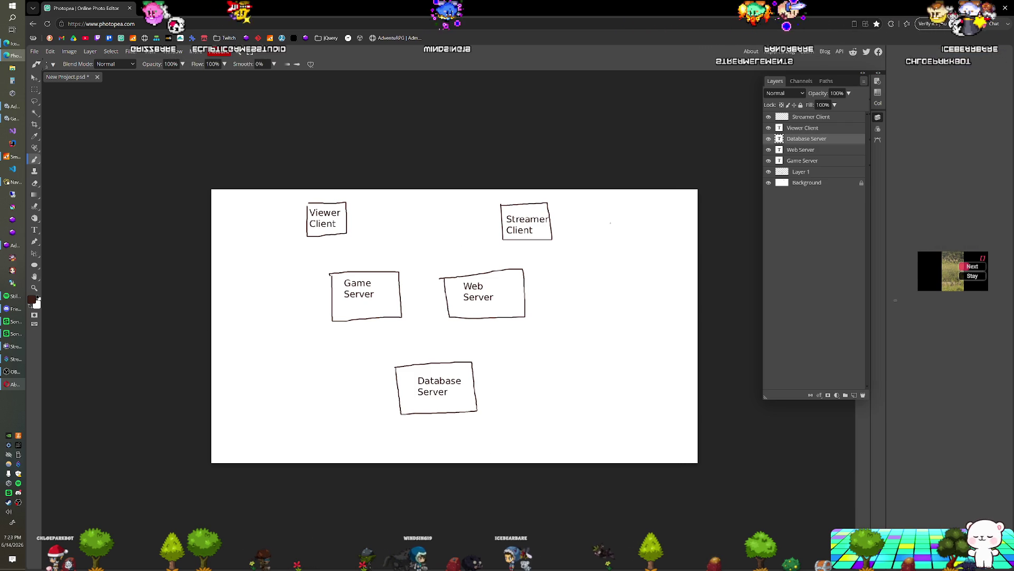
Rasterize the text, then draw lines Streamer Client→Game Server and Viewer Client→Web Server
{"action": "left_click", "coordinate": [330, 243]}
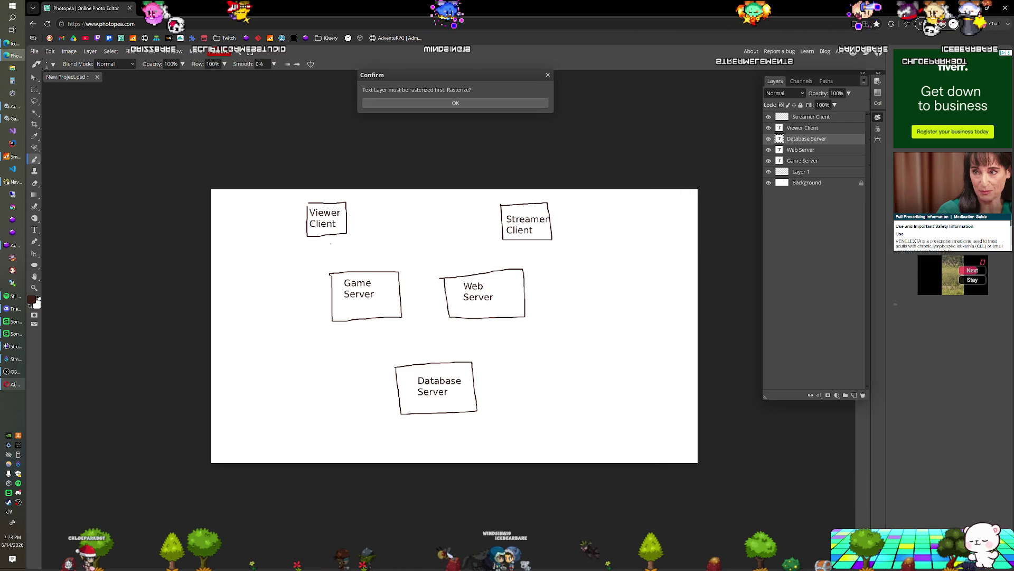
{"action": "left_click", "coordinate": [472, 102]}
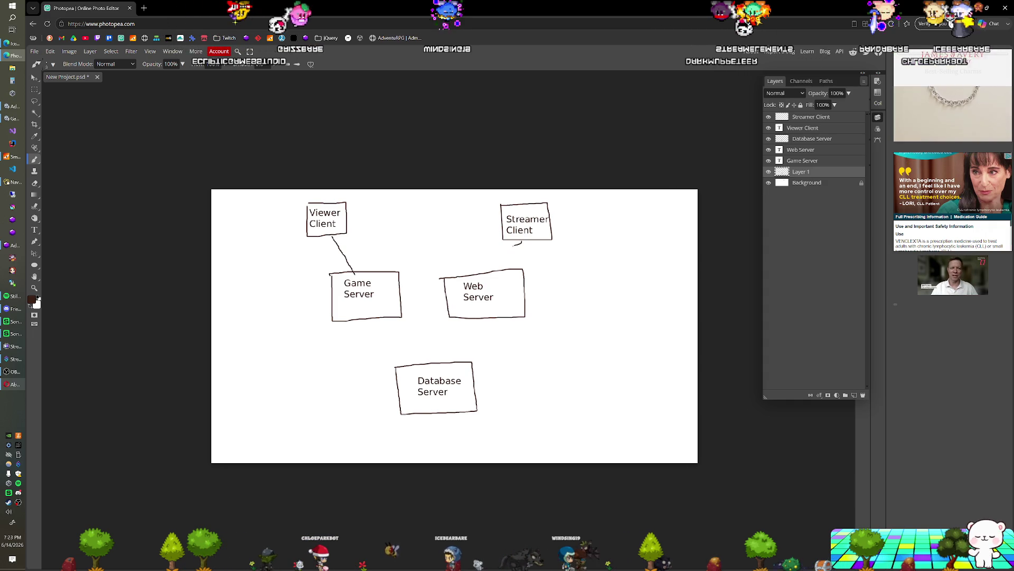
{"action": "left_click_drag", "start_coordinate": [522, 241], "coordinate": [400, 271]}
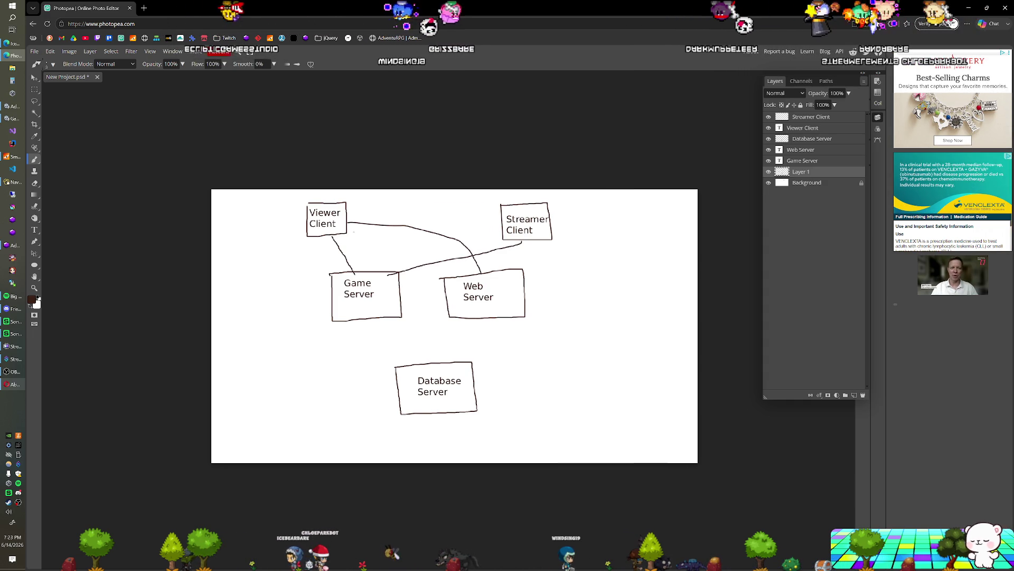
{"action": "left_click_drag", "start_coordinate": [347, 228], "coordinate": [455, 276]}
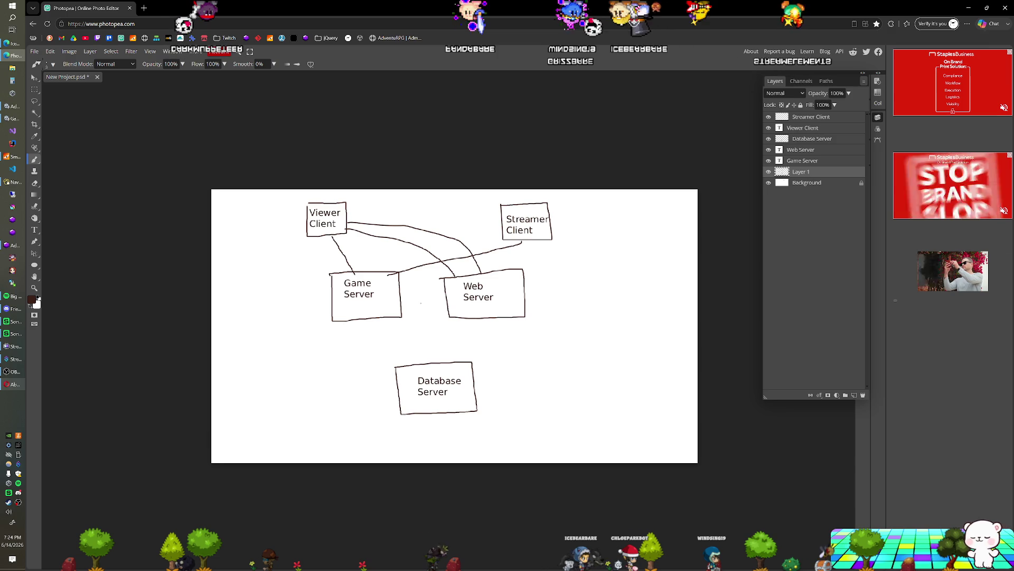
Draw lines from Game Server and Web Server down to Database Server, then bring Twitch forward
{"action": "left_click_drag", "start_coordinate": [378, 319], "coordinate": [405, 349]}
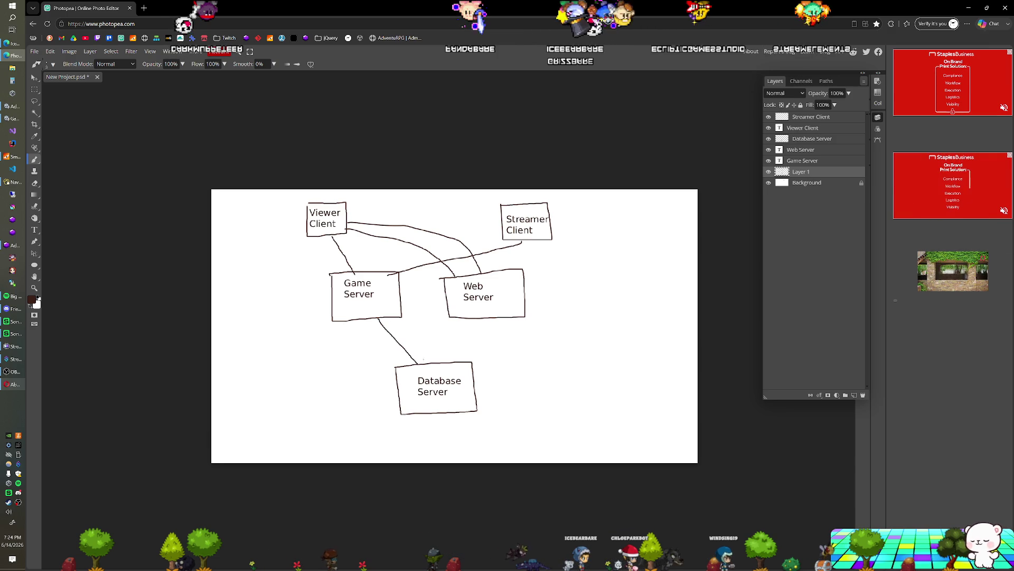
{"action": "left_click_drag", "start_coordinate": [482, 319], "coordinate": [463, 346]}
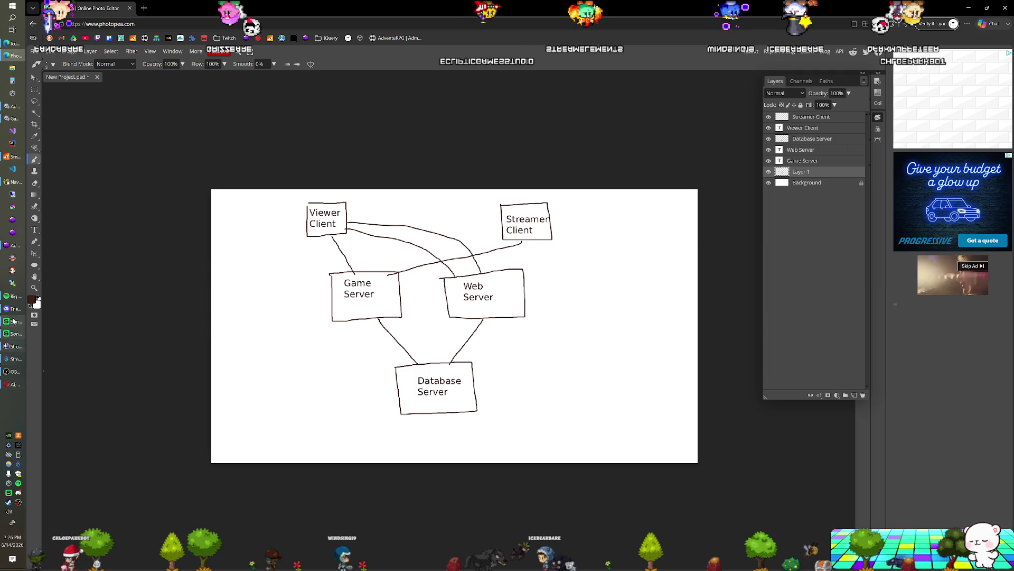
{"action": "left_click", "coordinate": [16, 387]}
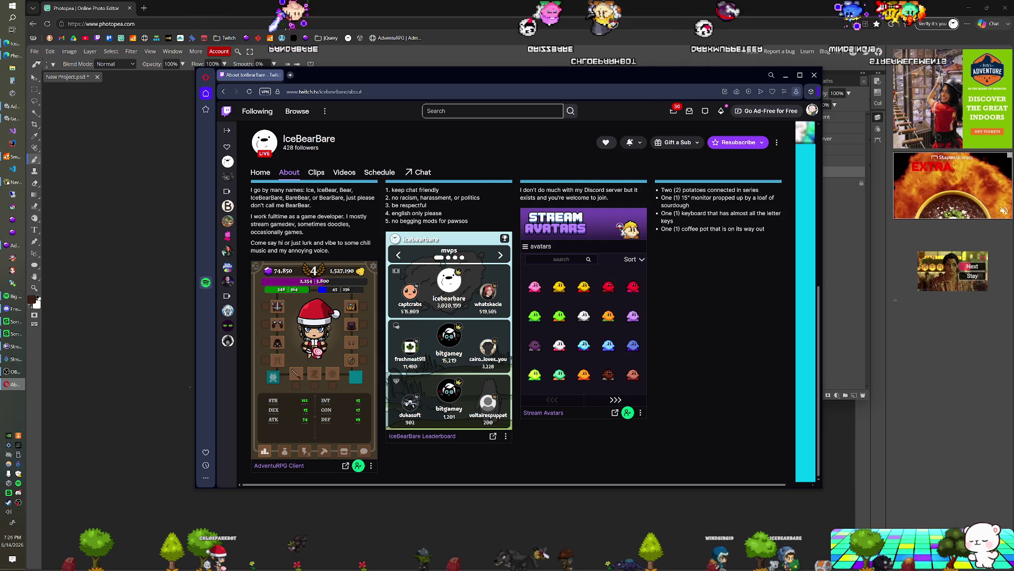
Hide the browser to return to the Photopea architecture diagram
{"action": "left_click", "coordinate": [259, 56]}
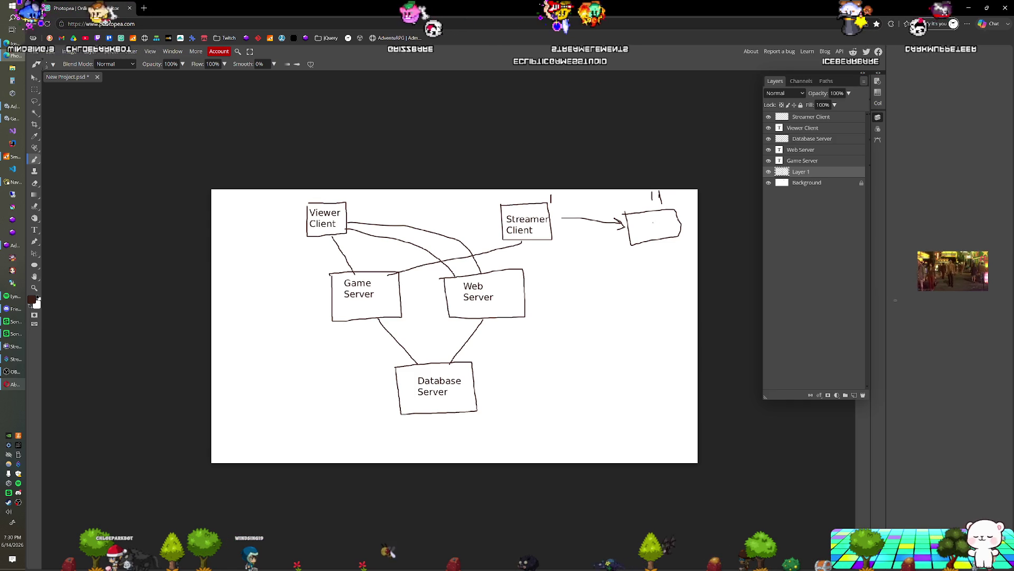
Draw a short vertical mark inside the right-hand box
{"action": "left_click_drag", "start_coordinate": [653, 222], "coordinate": [650, 231]}
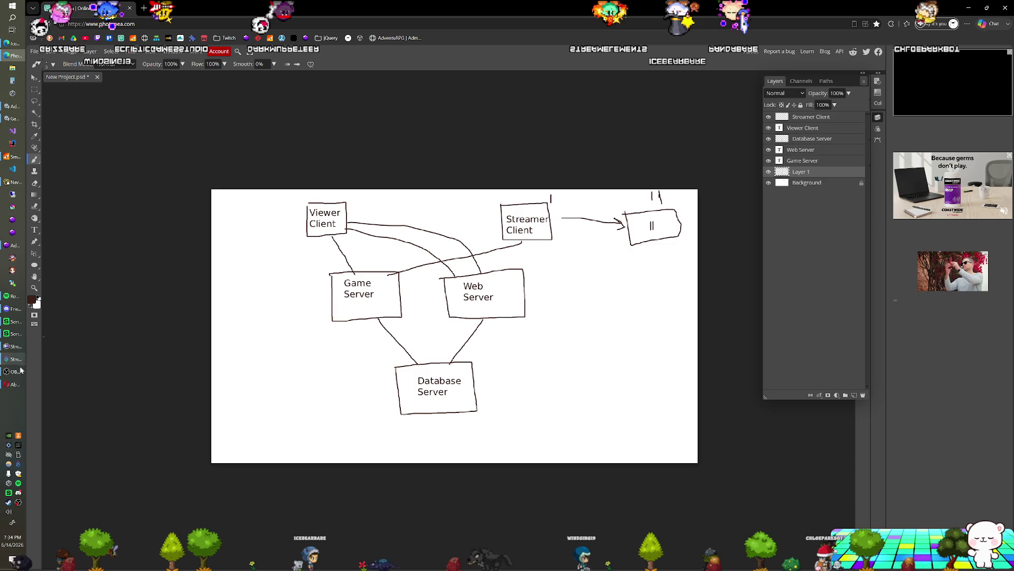
Bring the Twitch About page forward and show the AdventuRPG inventory grid
{"action": "left_click", "coordinate": [24, 384]}
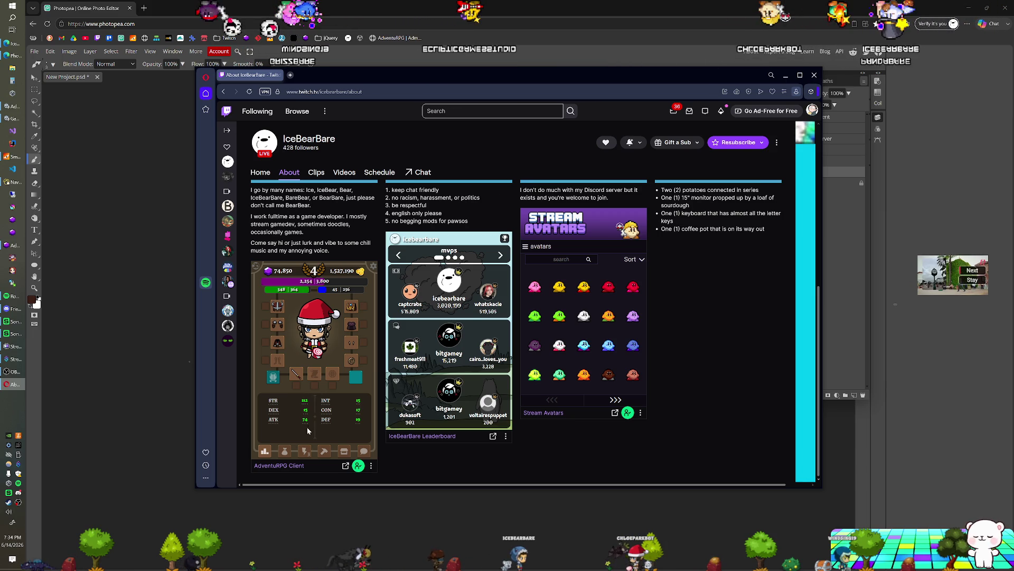
{"action": "left_click", "coordinate": [285, 450]}
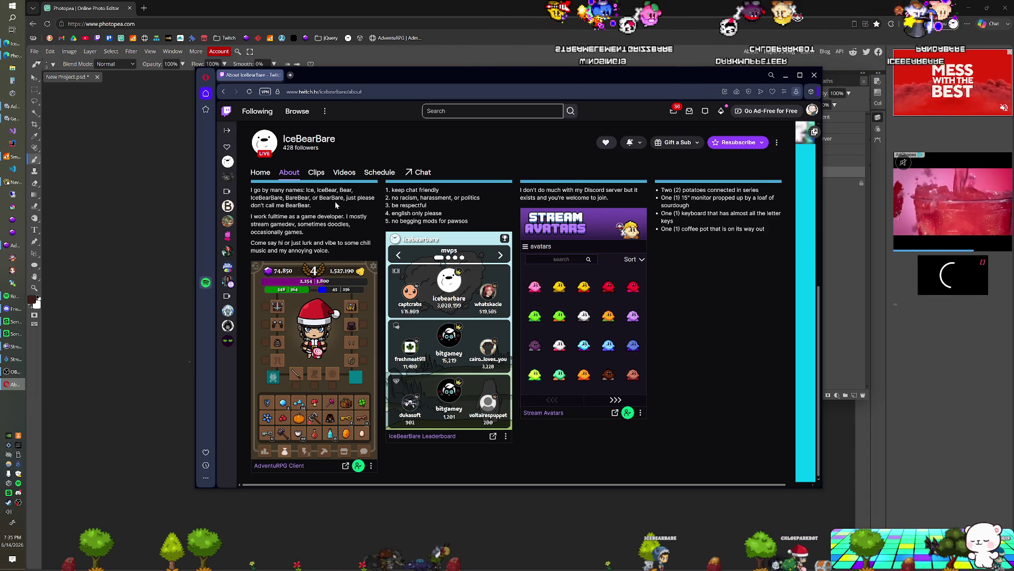
Back in Photopea, draw a curve from Viewer Client toward Database Server, then undo it
{"action": "left_click", "coordinate": [325, 7]}
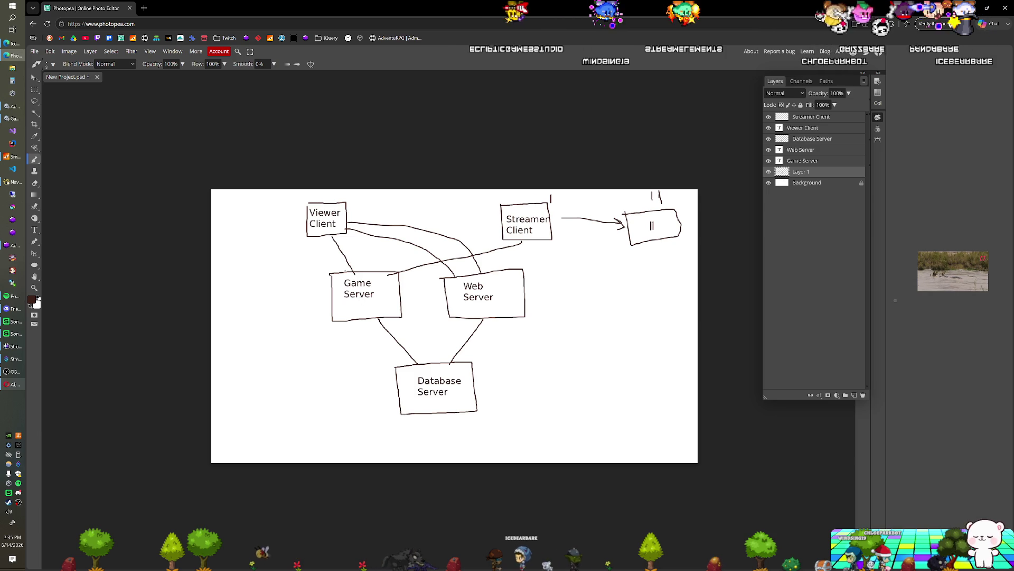
{"action": "left_click_drag", "start_coordinate": [294, 218], "coordinate": [283, 228]}
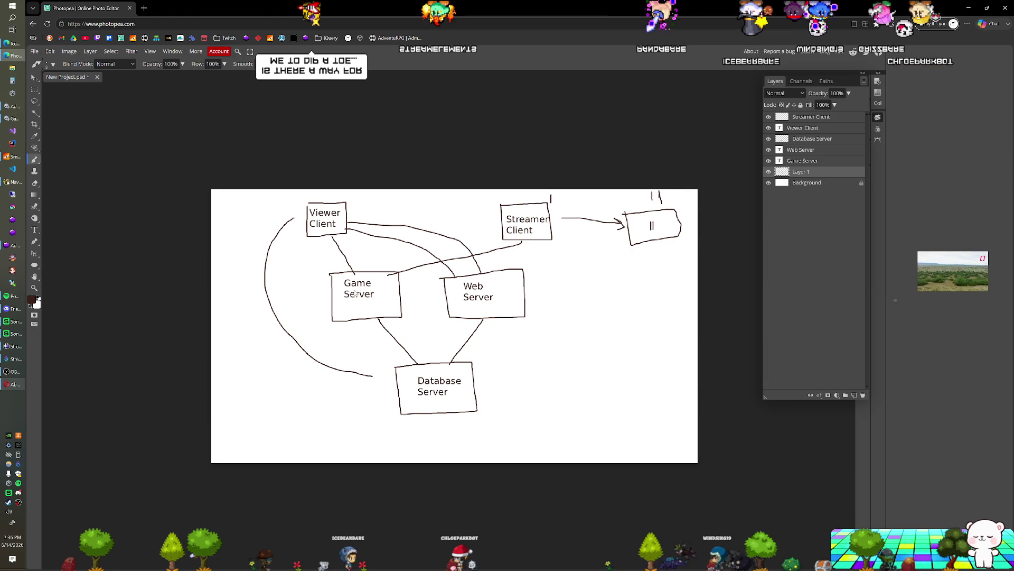
{"action": "key", "text": "ctrl+z"}
{"action": "key", "text": "ctrl+z"}
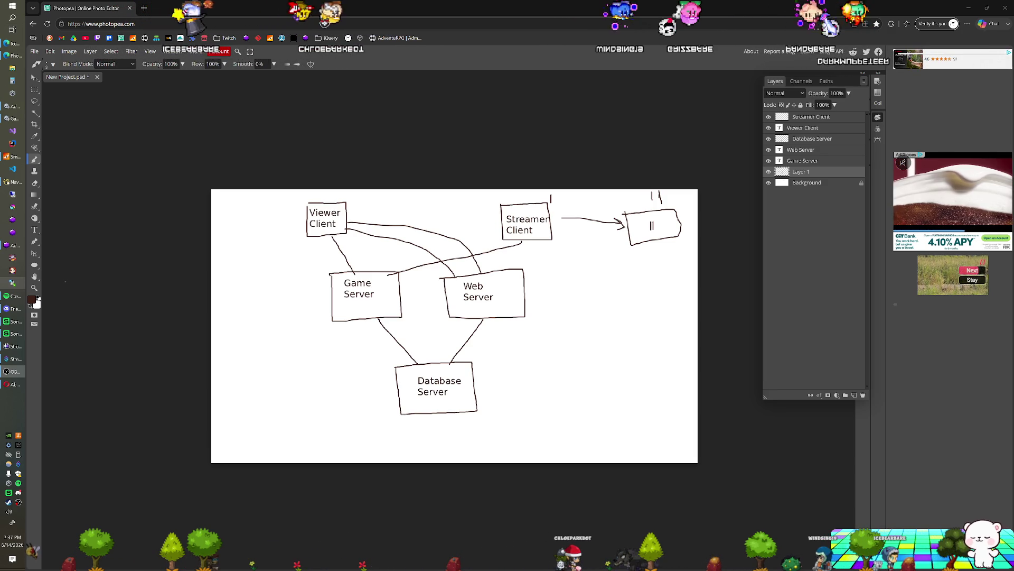
Check the SmartFoxServer 2X console log, then bring the AdventuRPG Unity editor to the front
{"action": "left_click", "coordinate": [15, 157]}
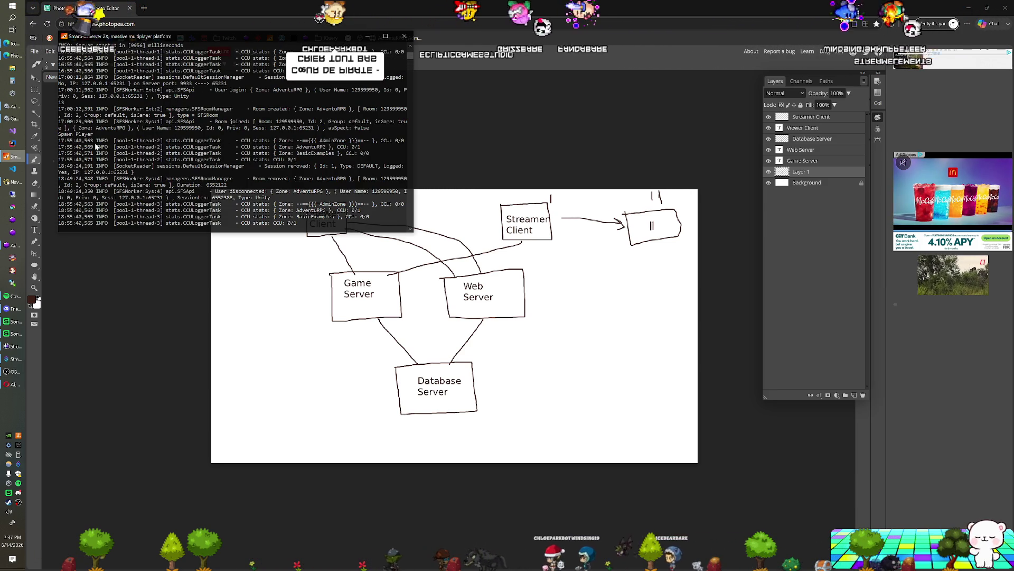
{"action": "left_click", "coordinate": [15, 106]}
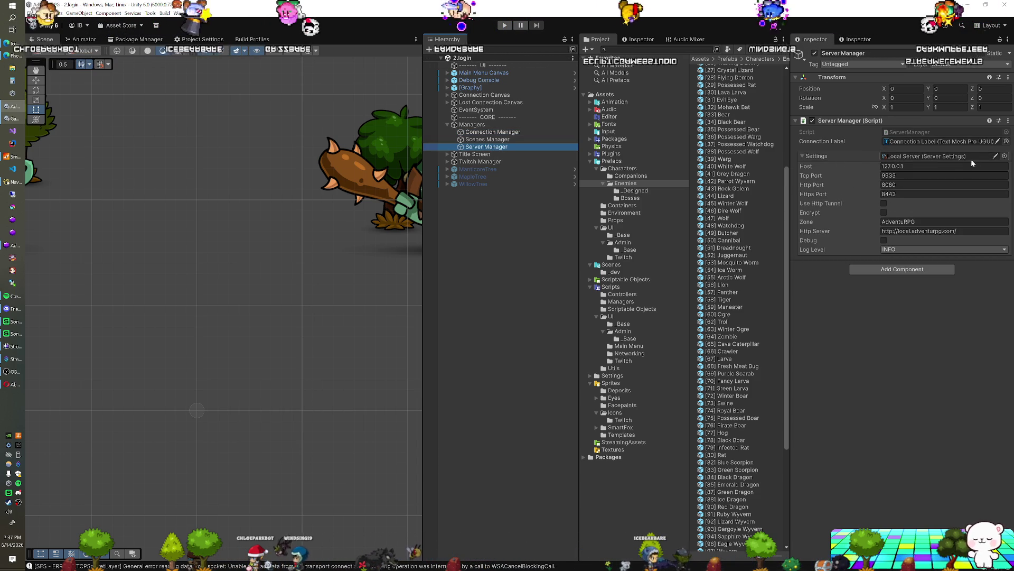
Try Remote Server settings in Server Manager, revert to Local Server, then return to the SmartFox console
{"action": "left_click", "coordinate": [1005, 156]}
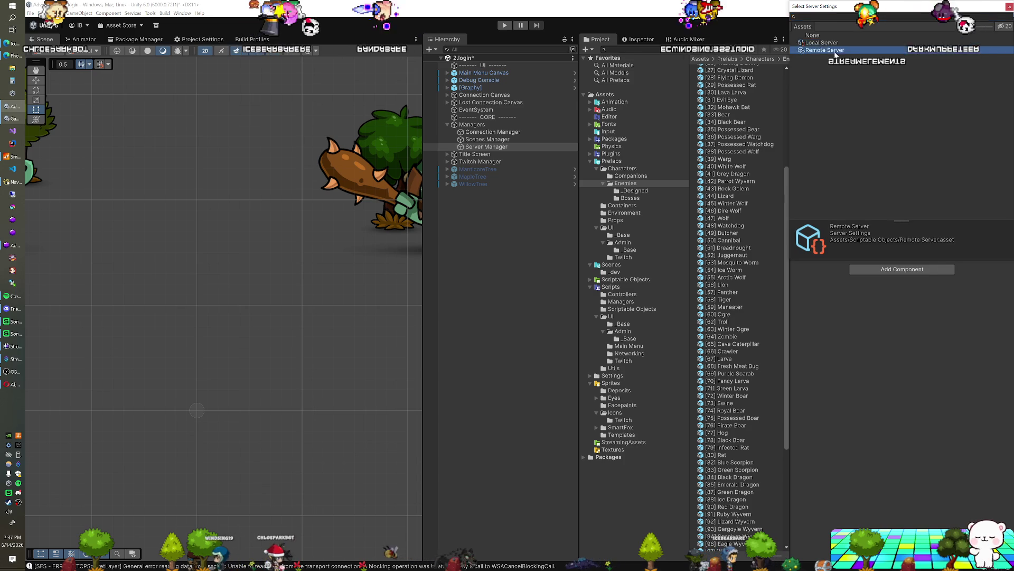
{"action": "double_click", "coordinate": [898, 205]}
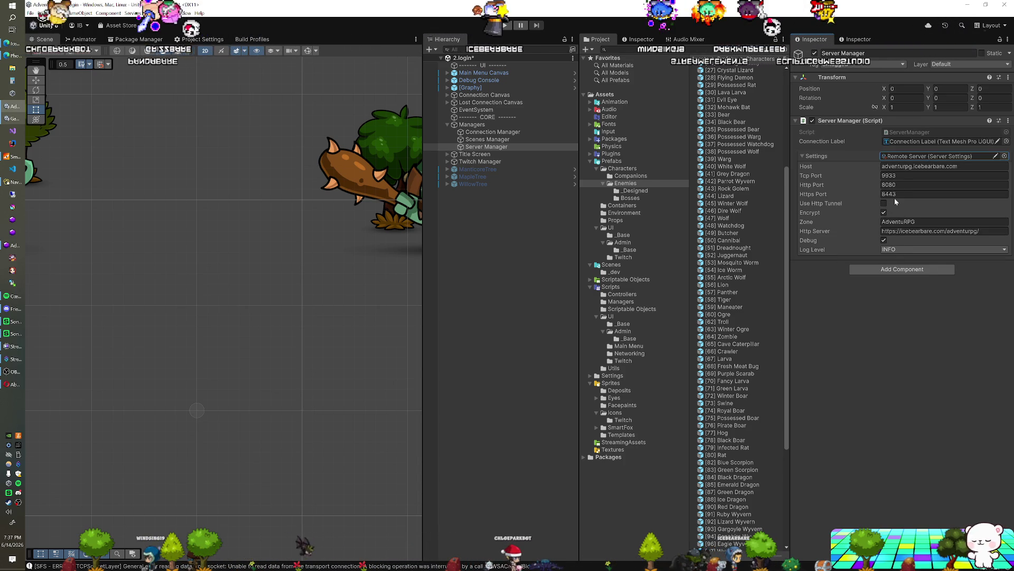
{"action": "left_click", "coordinate": [1003, 156]}
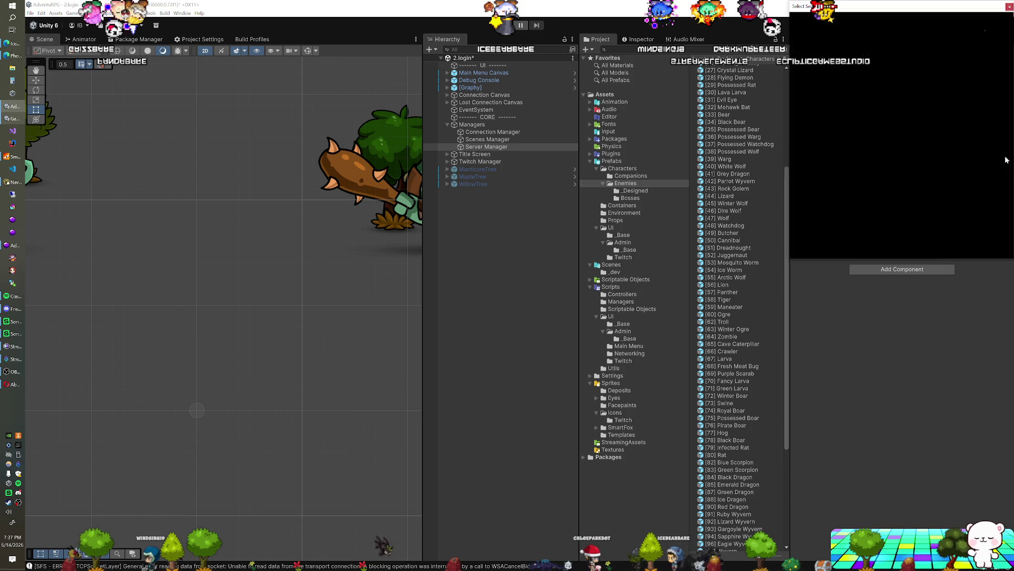
{"action": "double_click", "coordinate": [840, 44]}
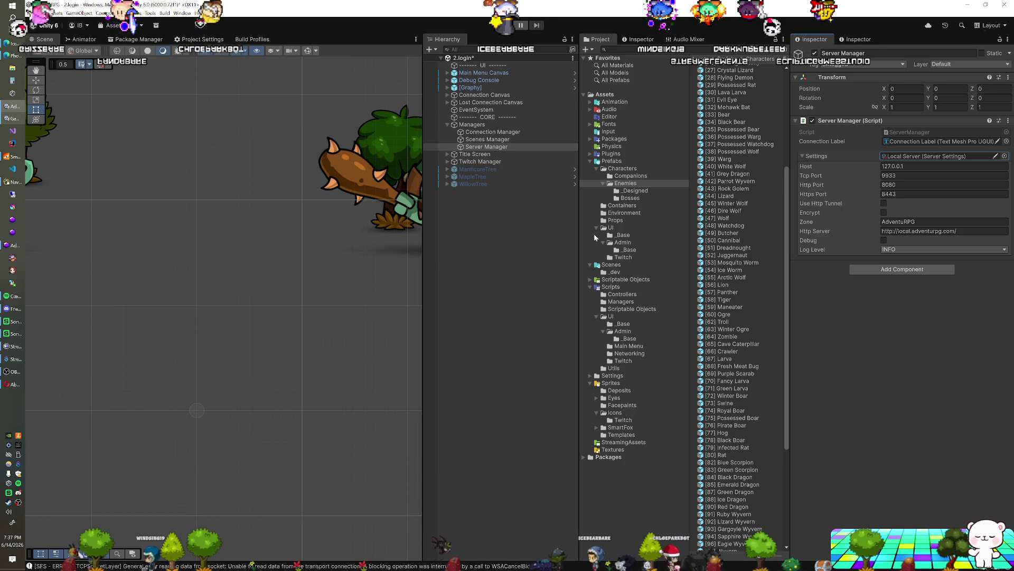
{"action": "left_click", "coordinate": [524, 211]}
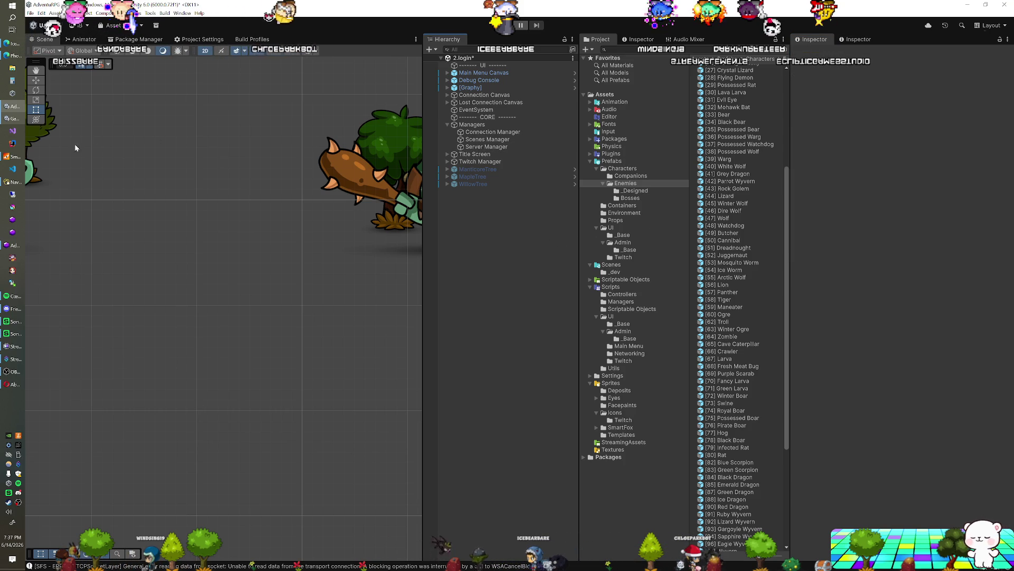
{"action": "left_click", "coordinate": [6, 157]}
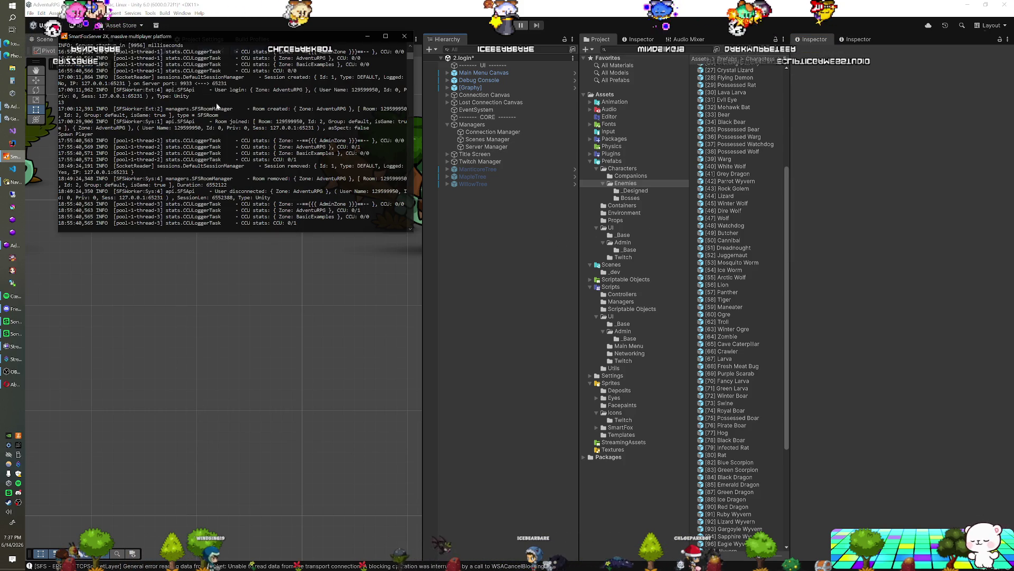
Load local.adventurpg.com/admin/ in a new Edge tab, then open another blank tab
{"action": "left_click", "coordinate": [10, 56]}
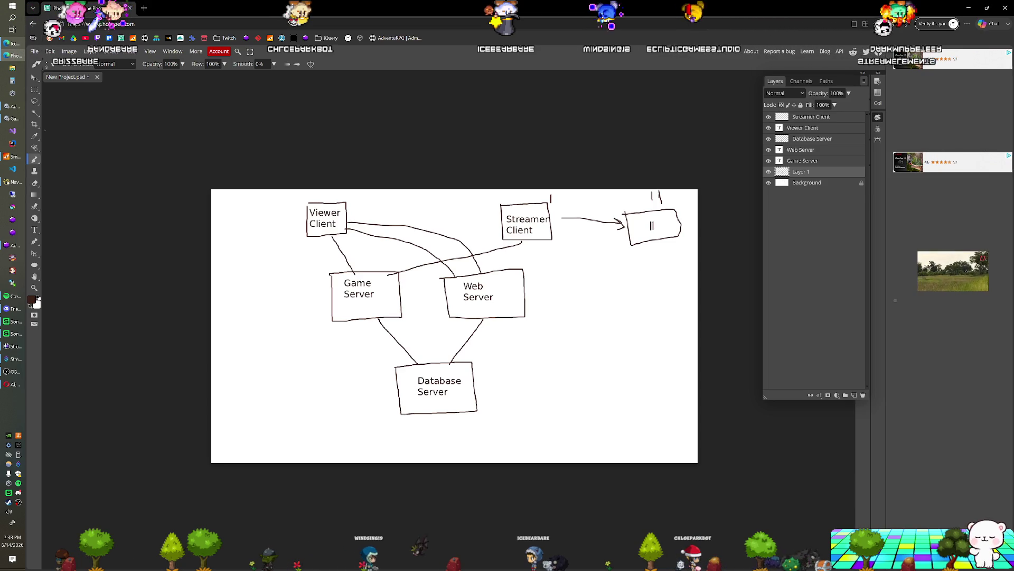
{"action": "key", "text": "ctrl+t"}
{"action": "type", "text": "adventurpg.com/admin/"}
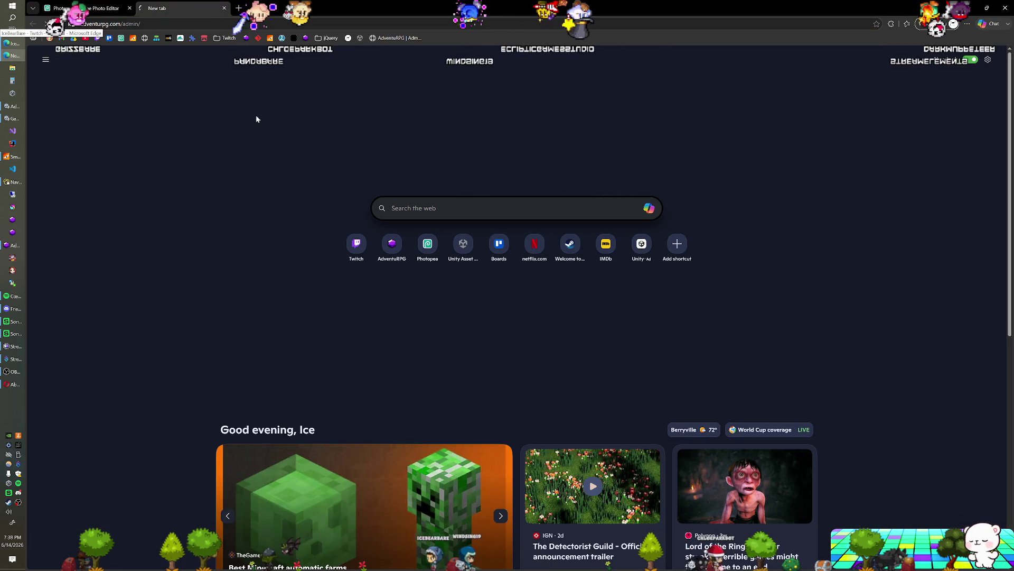
{"action": "key", "text": "Return"}
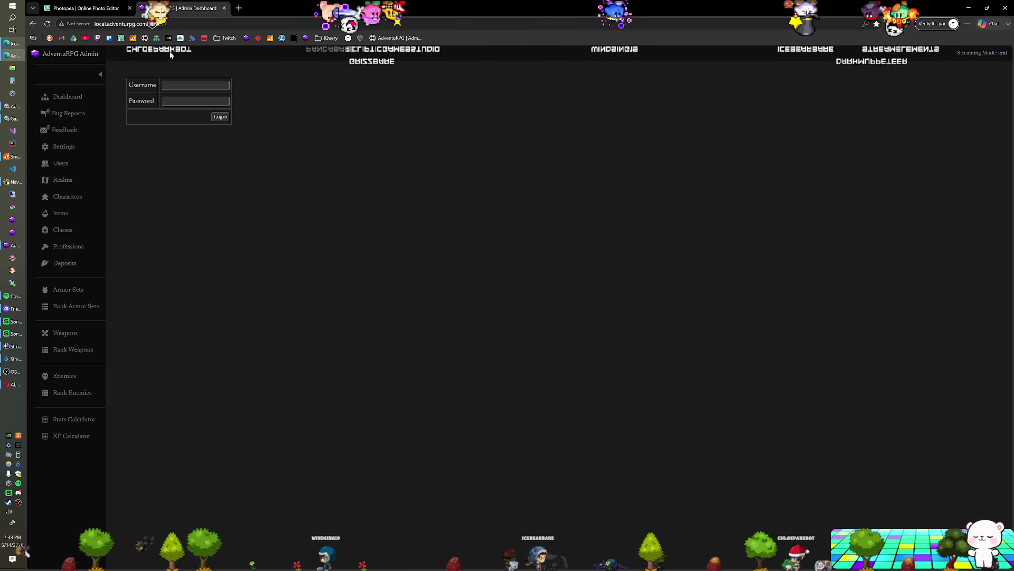
{"action": "left_click", "coordinate": [238, 9]}
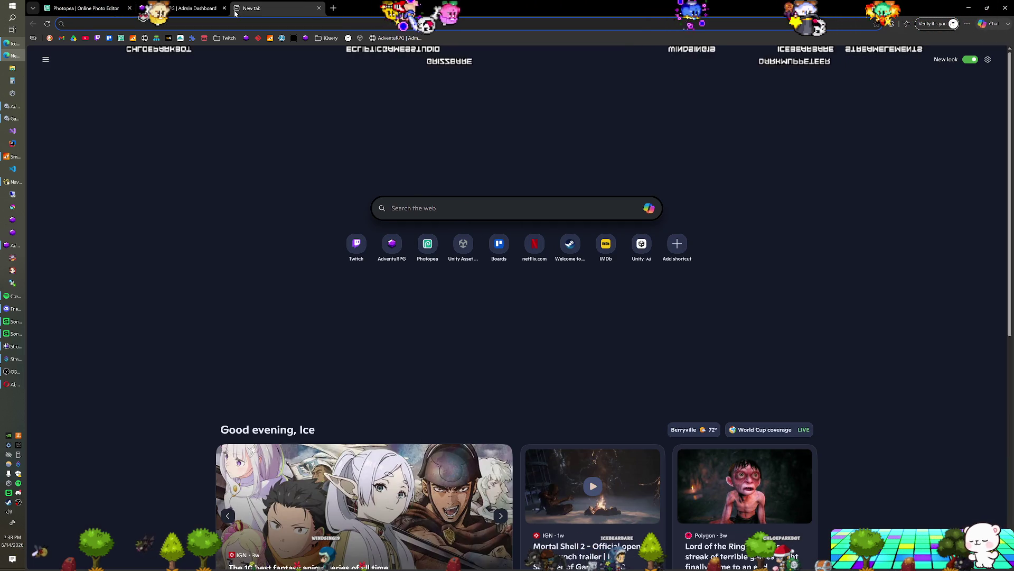
Visit icebearbare.com to confirm its Hello World page, then close that tab
{"action": "type", "text": "icebearbare.com"}
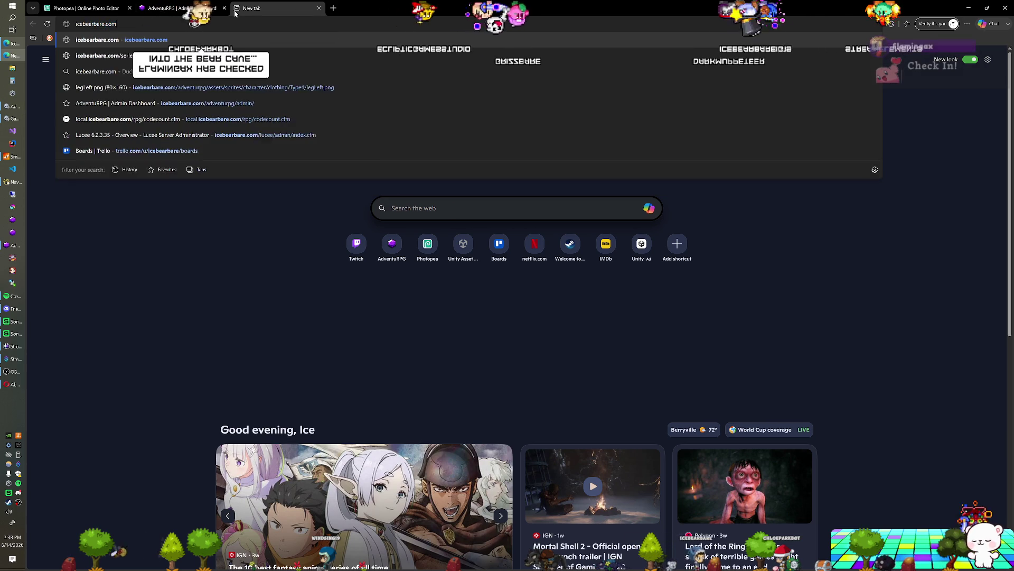
{"action": "key", "text": "Return"}
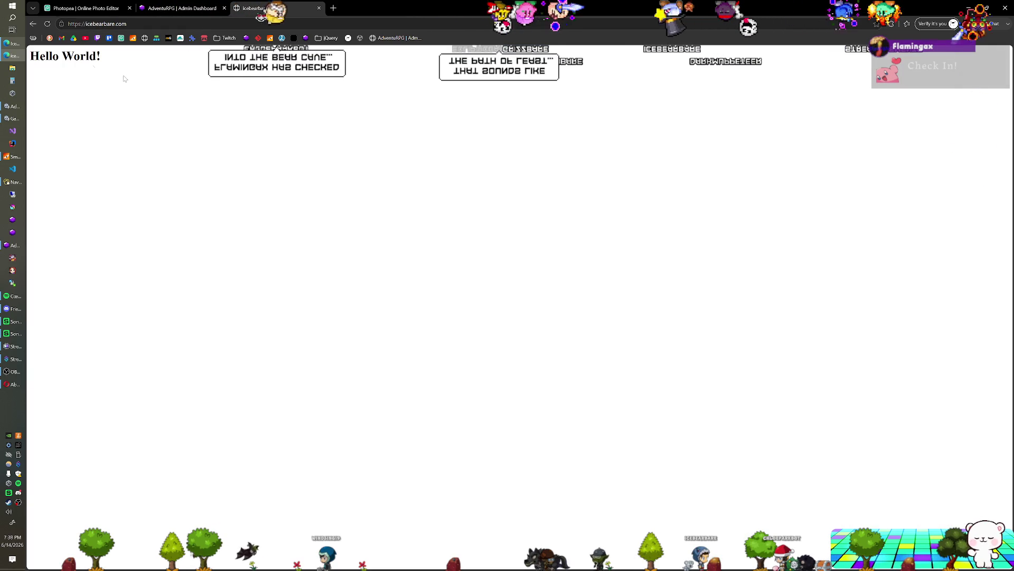
{"action": "left_click", "coordinate": [106, 24]}
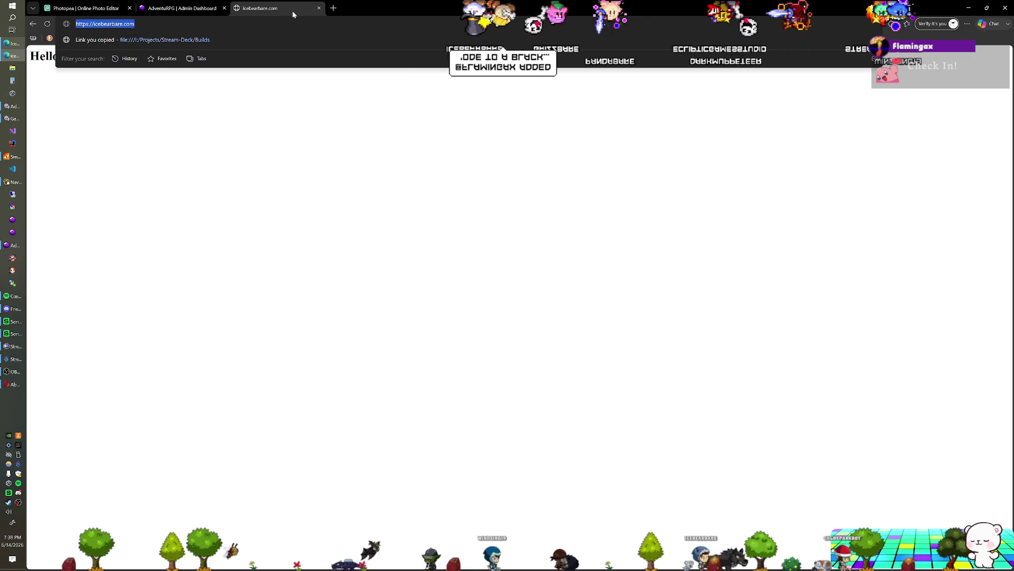
{"action": "left_click", "coordinate": [318, 9]}
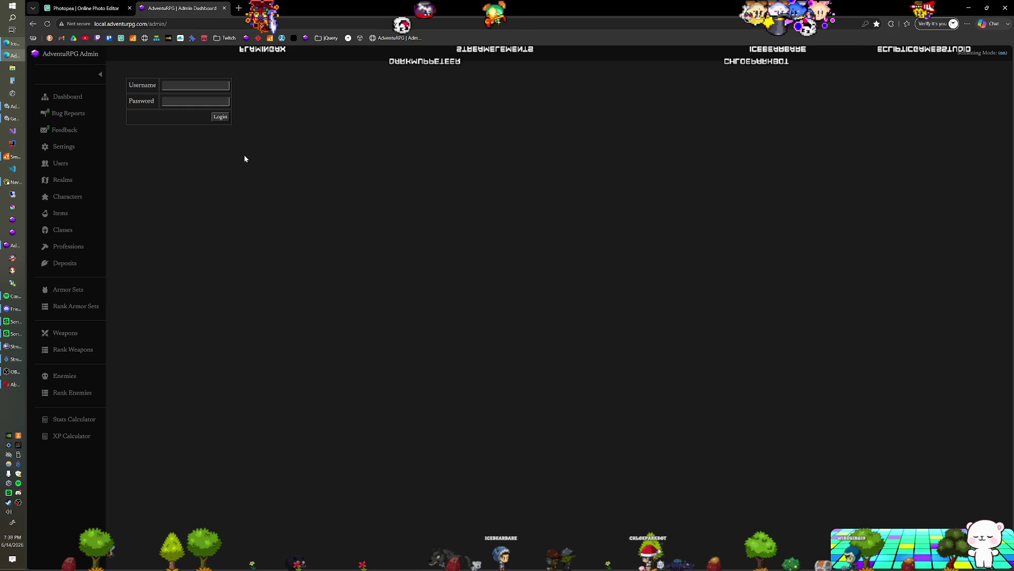
Launch Notepad from Start search and bring up its Open dialog at C:\Windows\System32\drivers\etc
{"action": "left_click", "coordinate": [17, 11]}
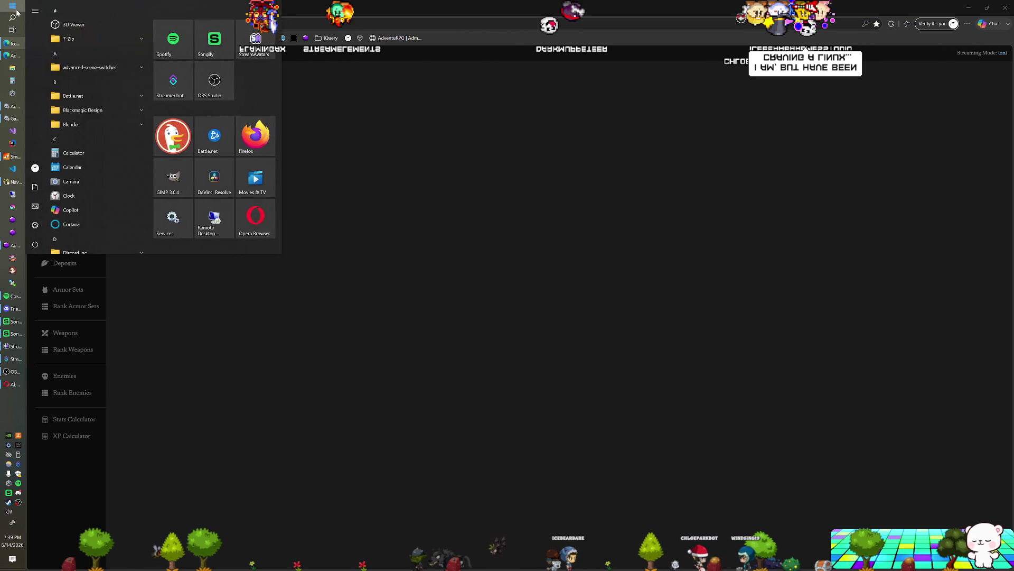
{"action": "type", "text": "notepad"}
{"action": "key", "text": "Return"}
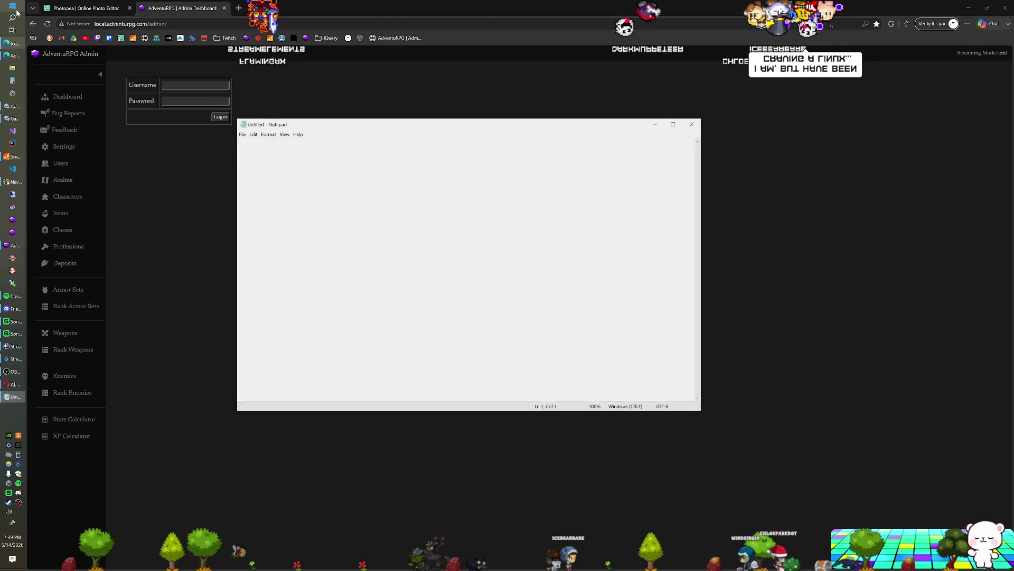
{"action": "mouse_move", "coordinate": [358, 130]}
{"action": "left_mouse_down"}
{"action": "mouse_move", "coordinate": [558, 145]}
{"action": "mouse_move", "coordinate": [1013, 149]}
{"action": "left_mouse_up"}
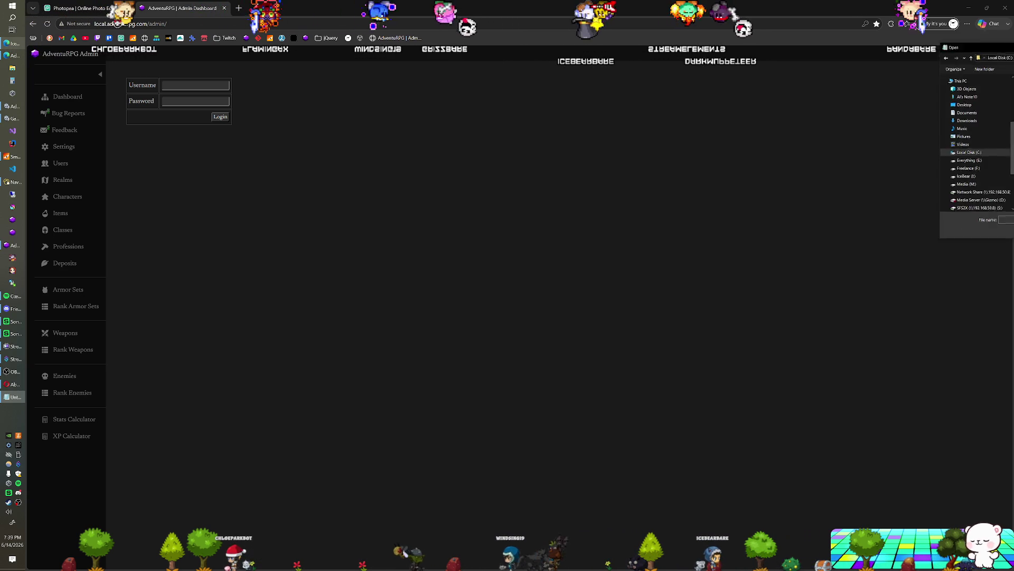
{"action": "key", "text": "ctrl+o"}
{"action": "mouse_move", "coordinate": [468, 166]}
{"action": "left_mouse_down"}
{"action": "mouse_move", "coordinate": [297, 94]}
{"action": "mouse_move", "coordinate": [331, 91]}
{"action": "left_mouse_up"}
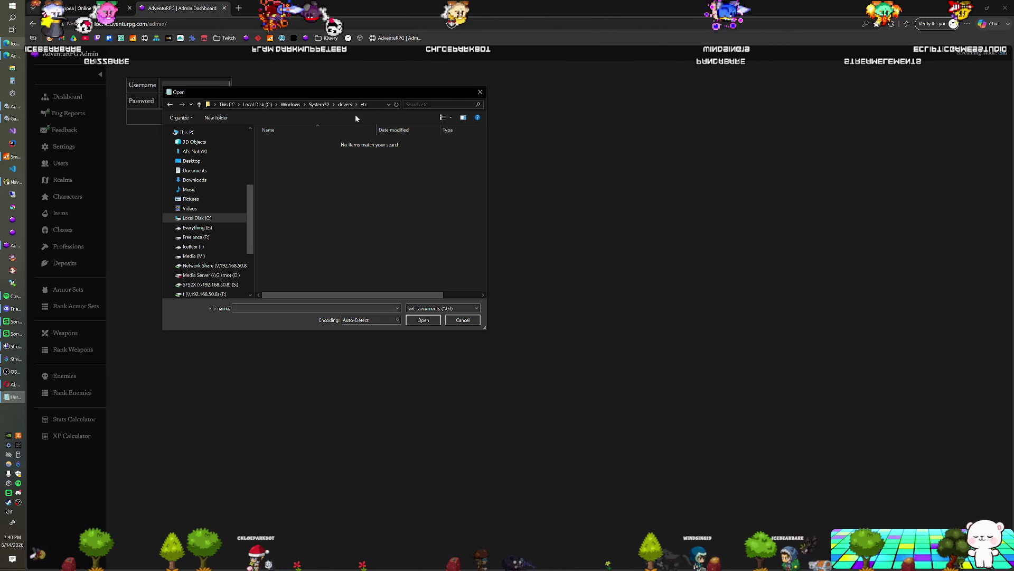
Show All Files (*.*) and open the hosts file
{"action": "left_click", "coordinate": [442, 308]}
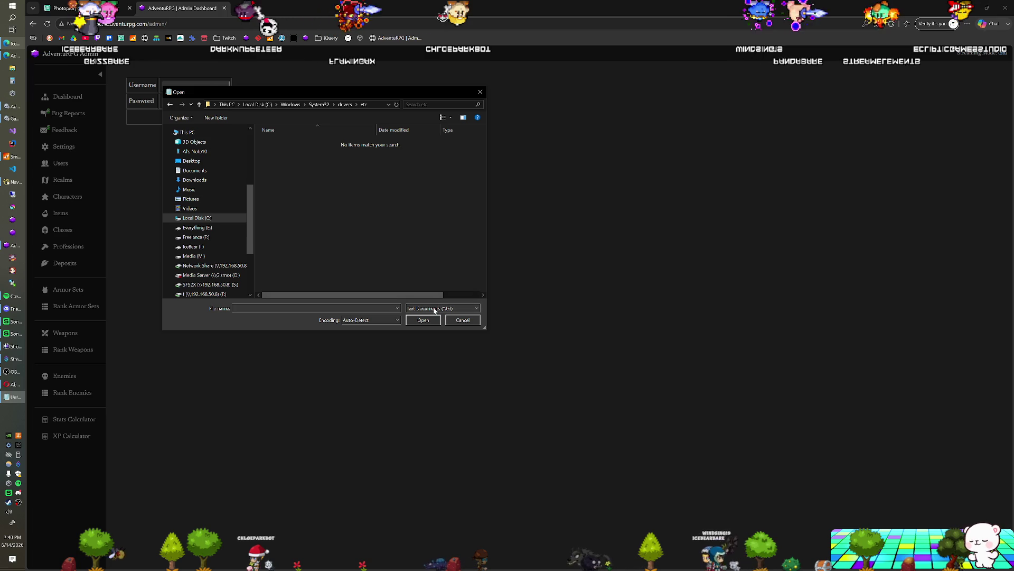
{"action": "left_click", "coordinate": [439, 323]}
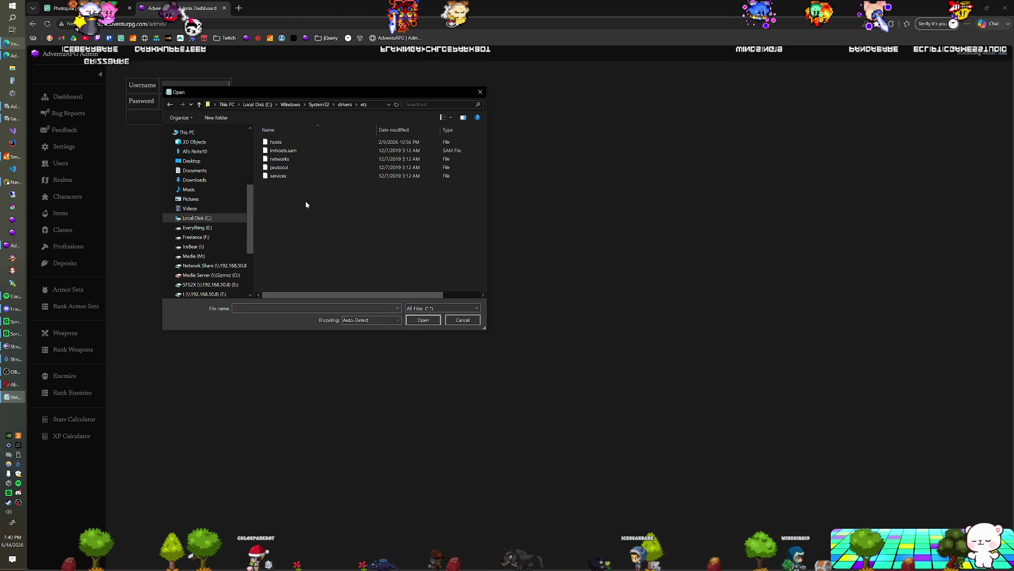
{"action": "left_click", "coordinate": [274, 143]}
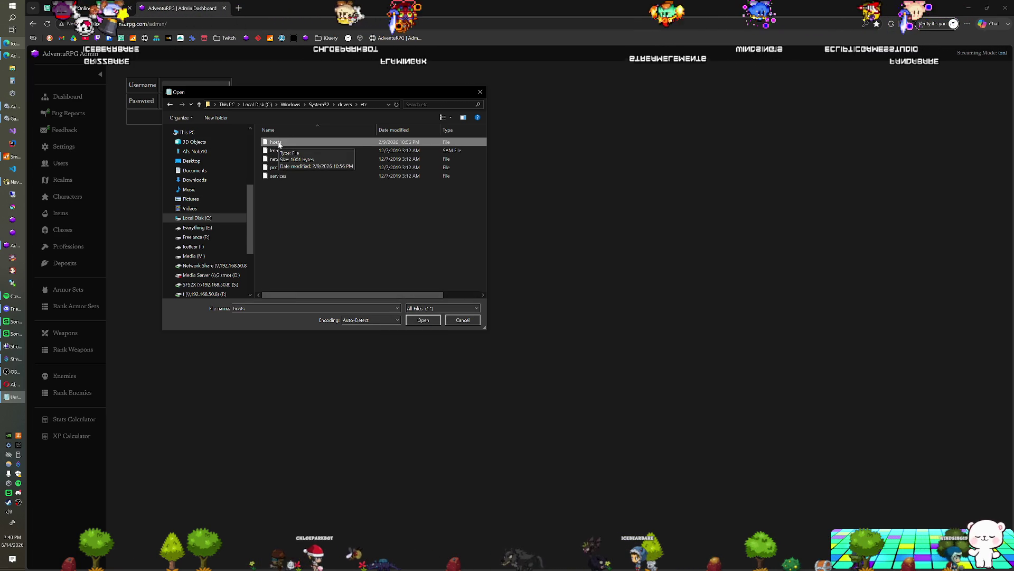
{"action": "double_click", "coordinate": [278, 143]}
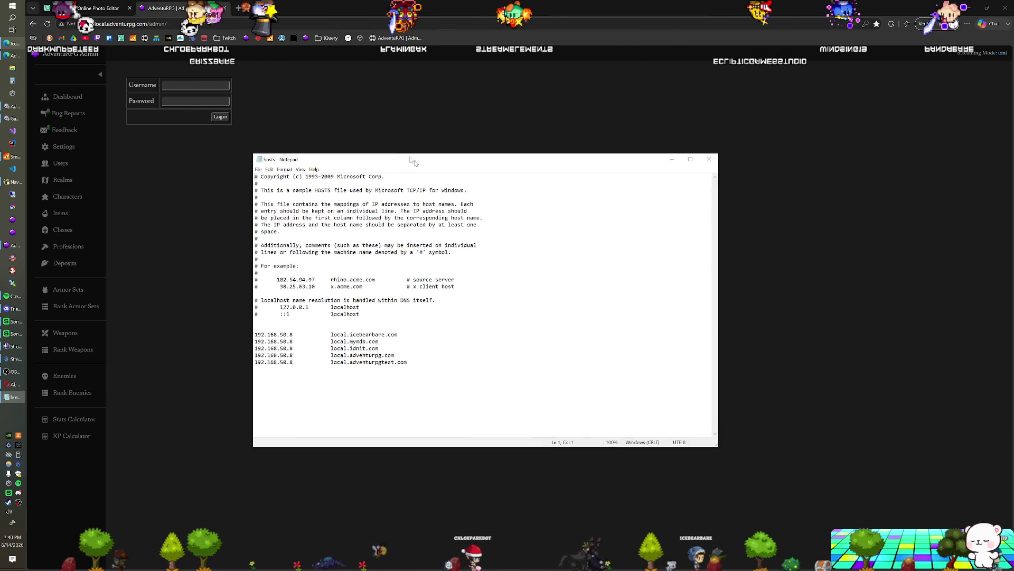
Highlight the 192.168.50.8 address and local.icebearbare.com domain on line 24
{"action": "left_click_drag", "start_coordinate": [249, 295], "coordinate": [210, 295]}
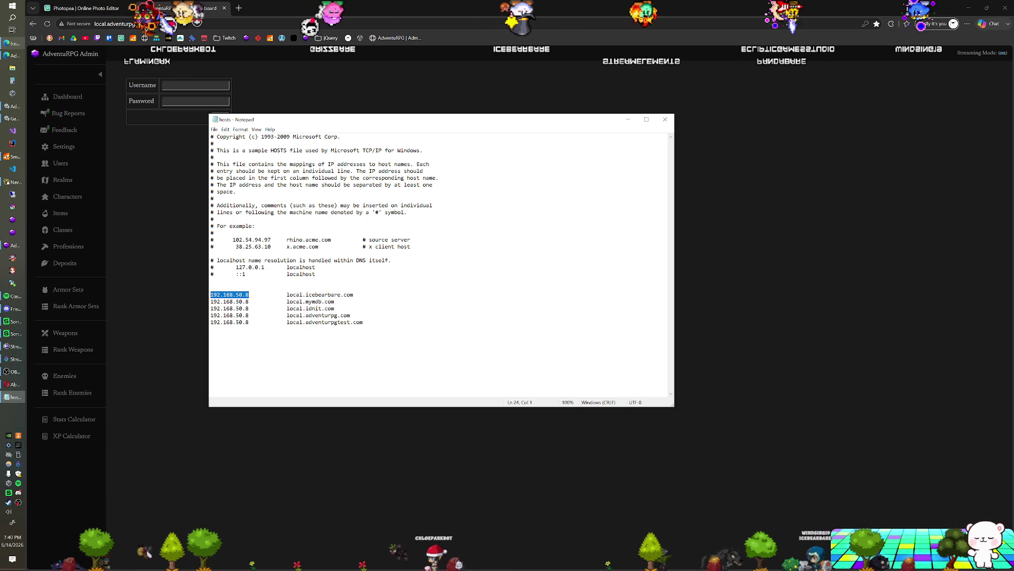
{"action": "key", "text": "Right"}
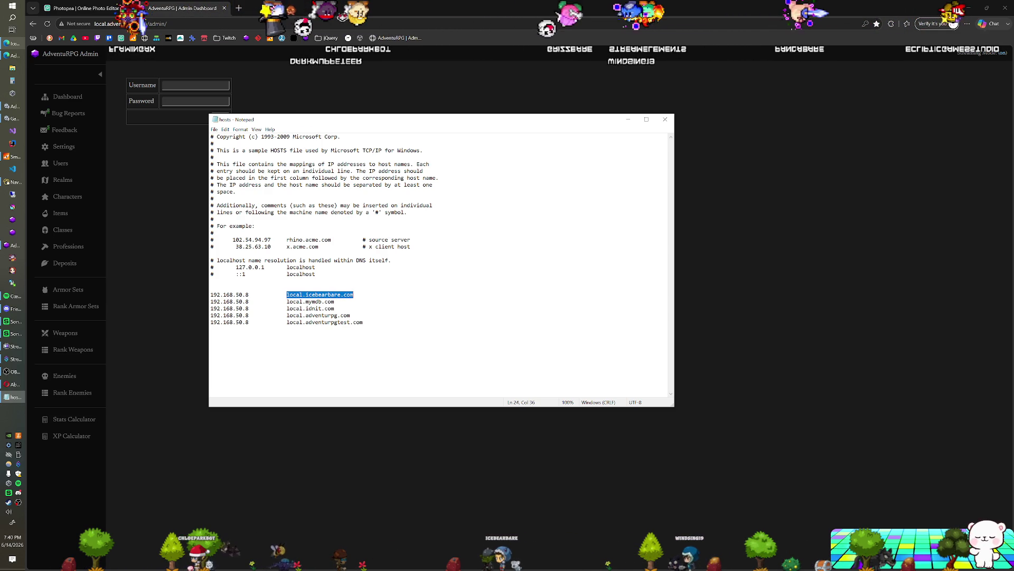
{"action": "left_click_drag", "start_coordinate": [353, 294], "coordinate": [290, 294]}
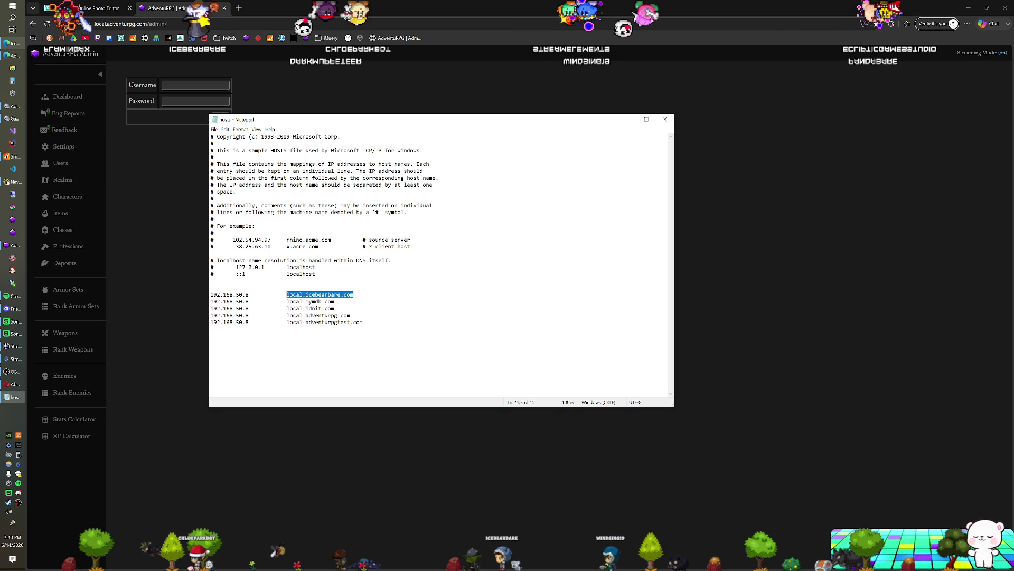
{"action": "left_click", "coordinate": [299, 294]}
{"action": "left_click_drag", "start_coordinate": [354, 294], "coordinate": [210, 294]}
{"action": "left_click", "coordinate": [299, 294]}
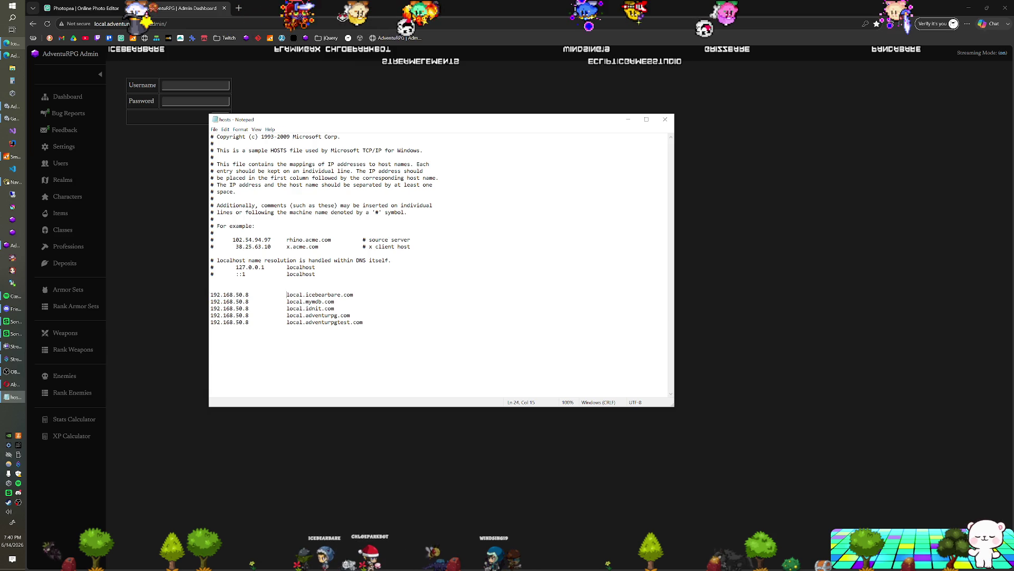
Add a new hosts line mapping 127.0.0.1 to mystuff.stuff.com
{"action": "key", "text": "Return"}
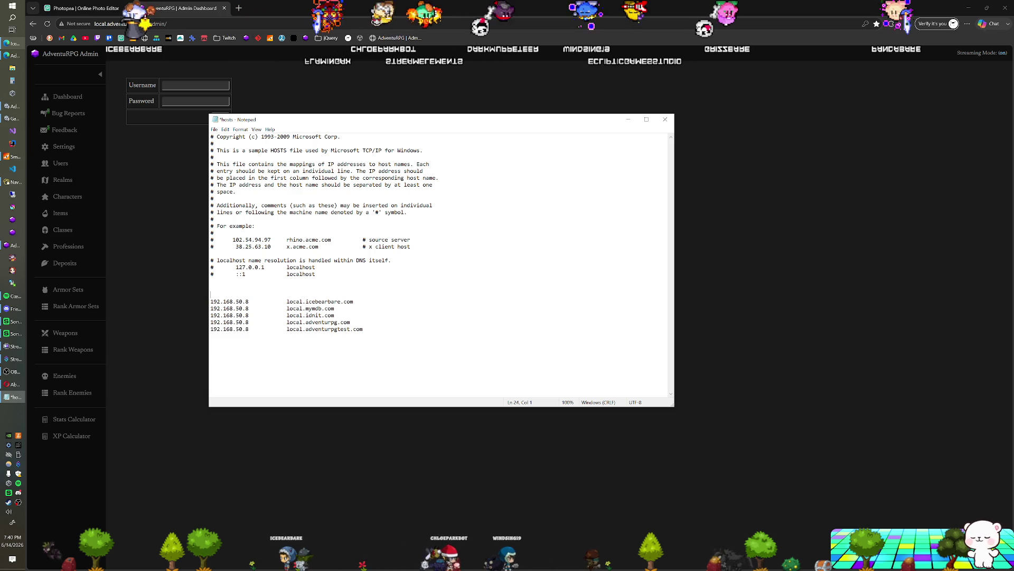
{"action": "type", "text": "127.0.0.1"}
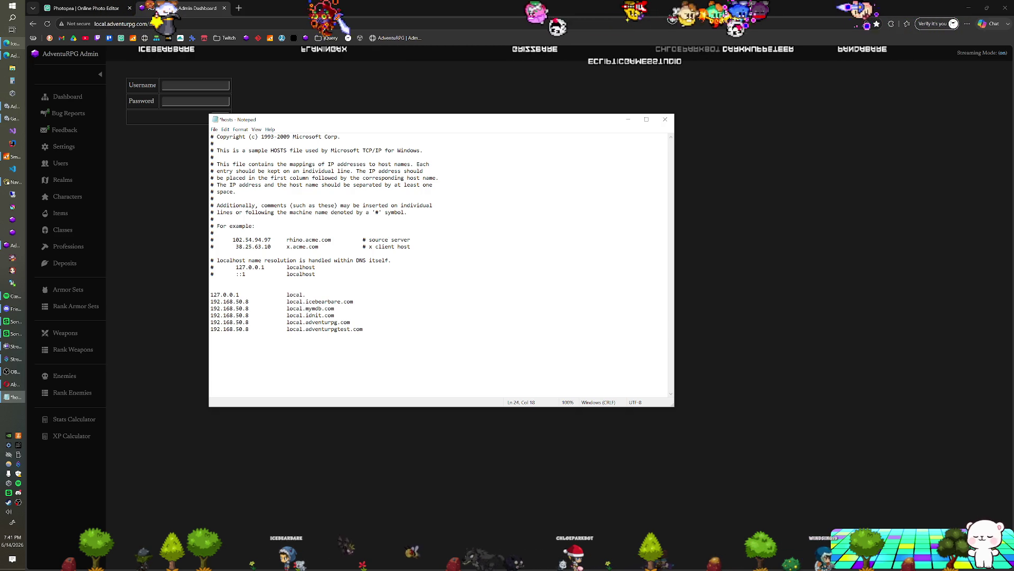
{"action": "type", "text": "ic.com"}
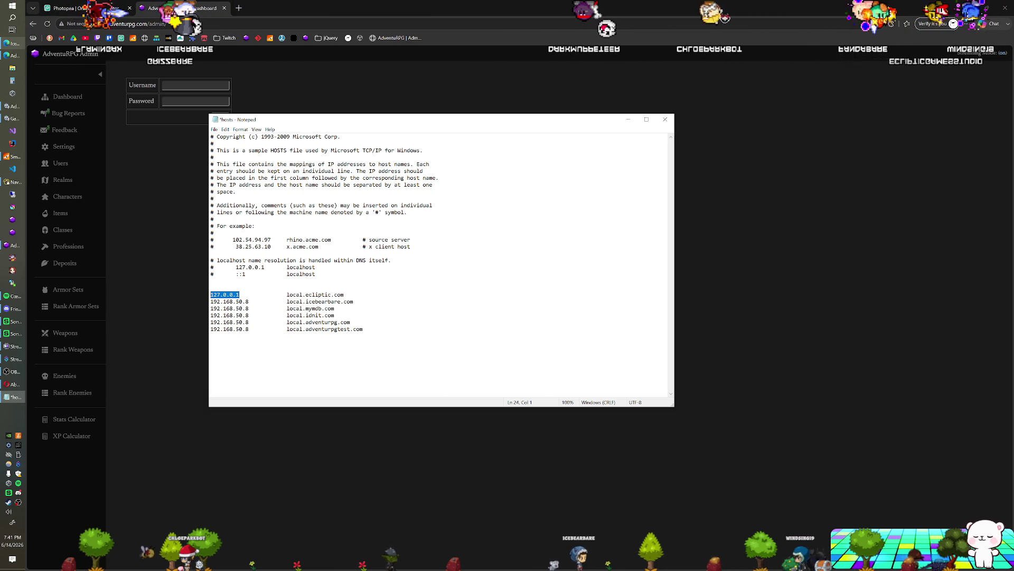
{"action": "key", "text": "End"}
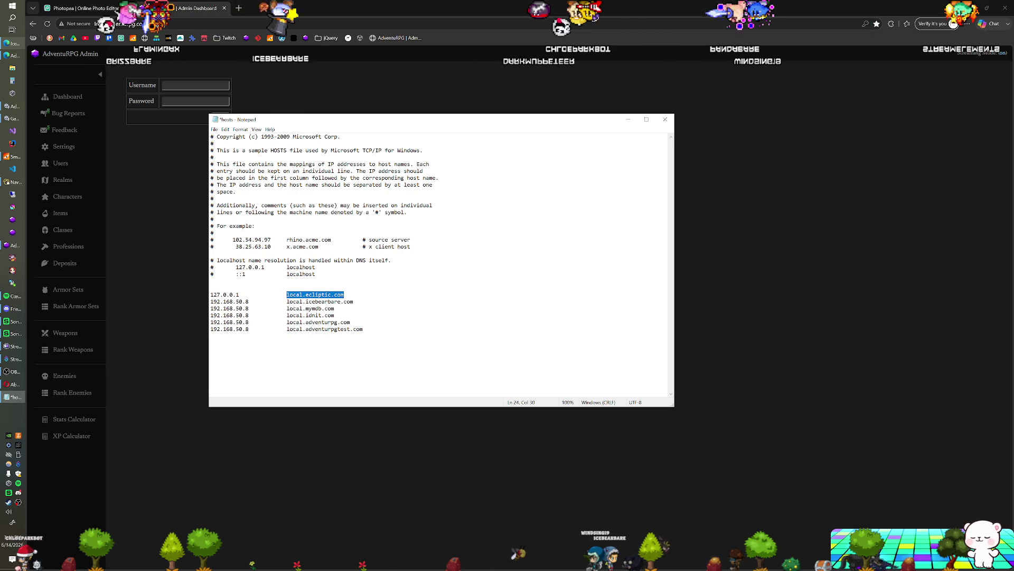
{"action": "type", "text": "myst"}
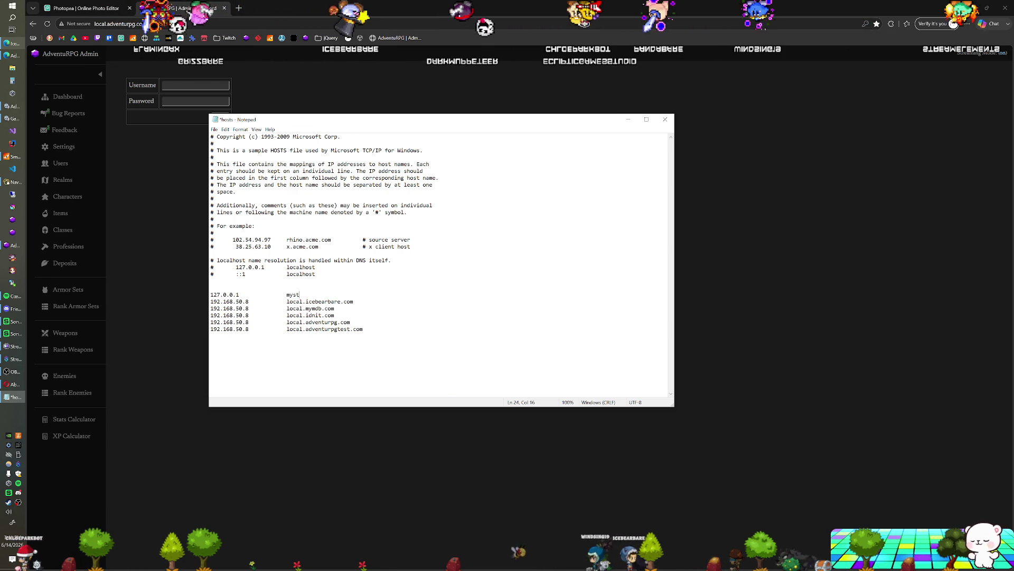
{"action": "type", "text": "uff.stuff.com"}
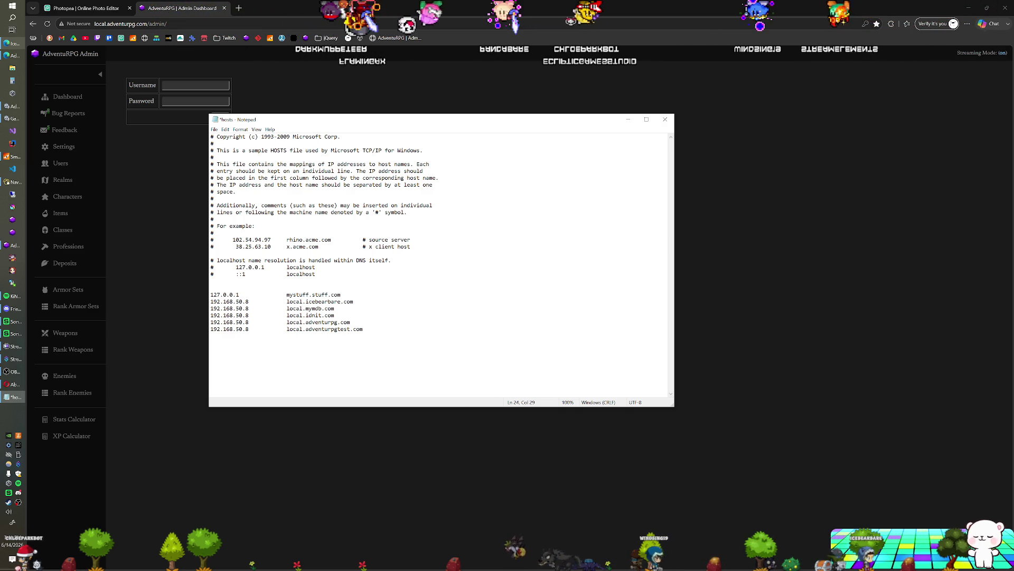
Select the mystuff.stuff.com, 127.0.0.1, 192.168.50.8 and local.icebearbare.com entries in turn
{"action": "key", "text": "ctrl+shift+Left"}
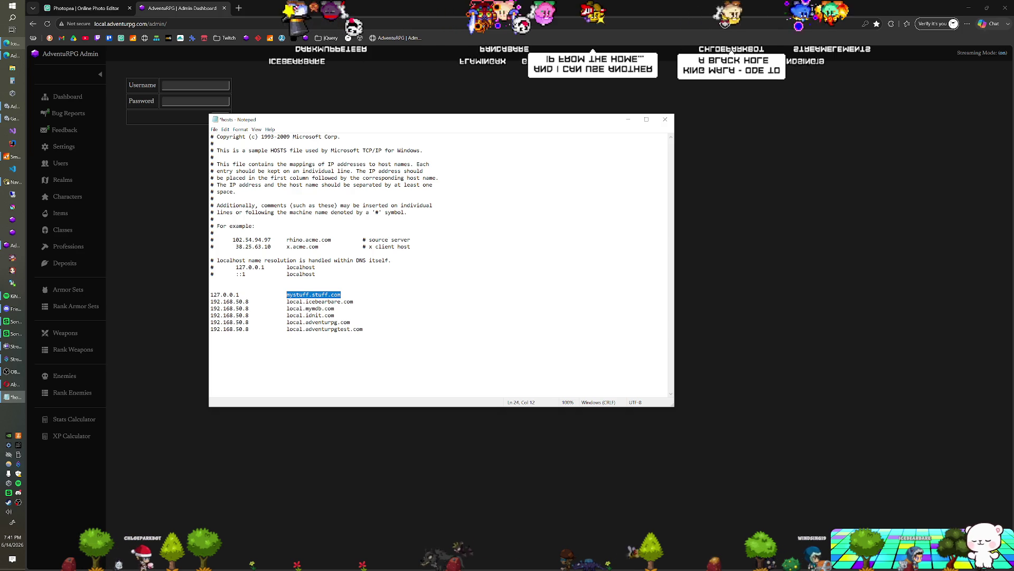
{"action": "double_click", "coordinate": [224, 294]}
{"action": "left_click", "coordinate": [239, 294]}
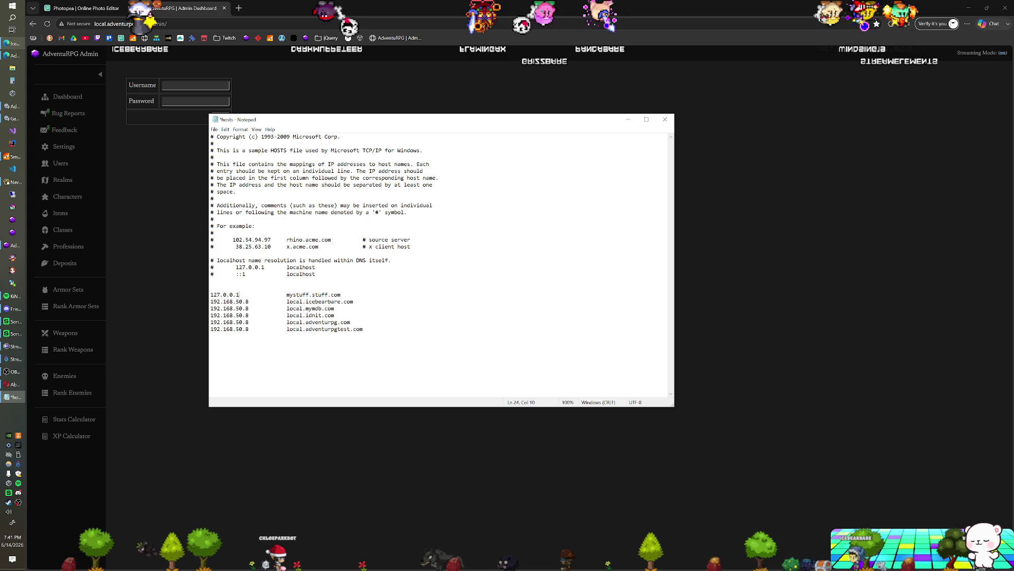
{"action": "key", "text": "shift+Home"}
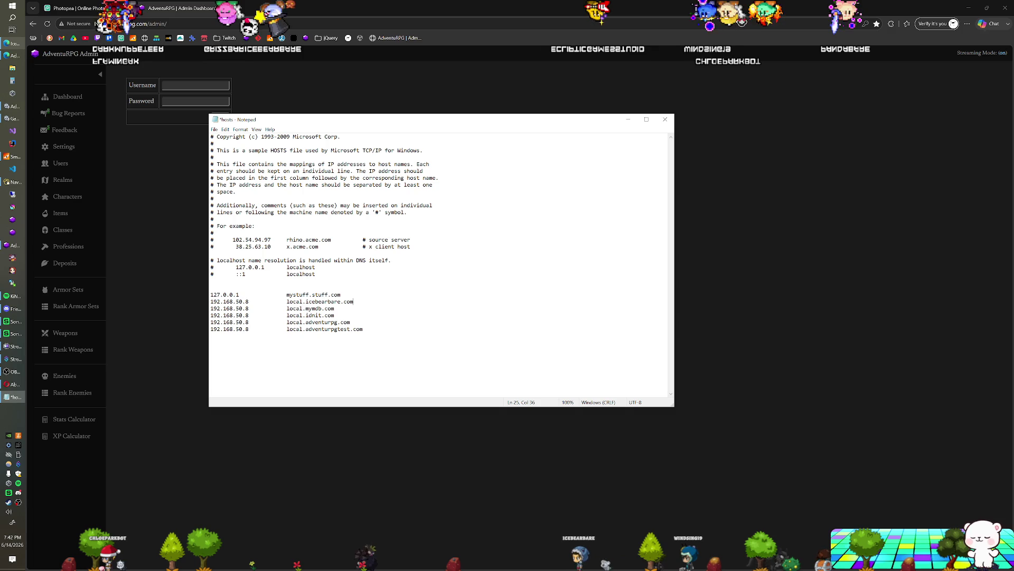
{"action": "left_click", "coordinate": [249, 301]}
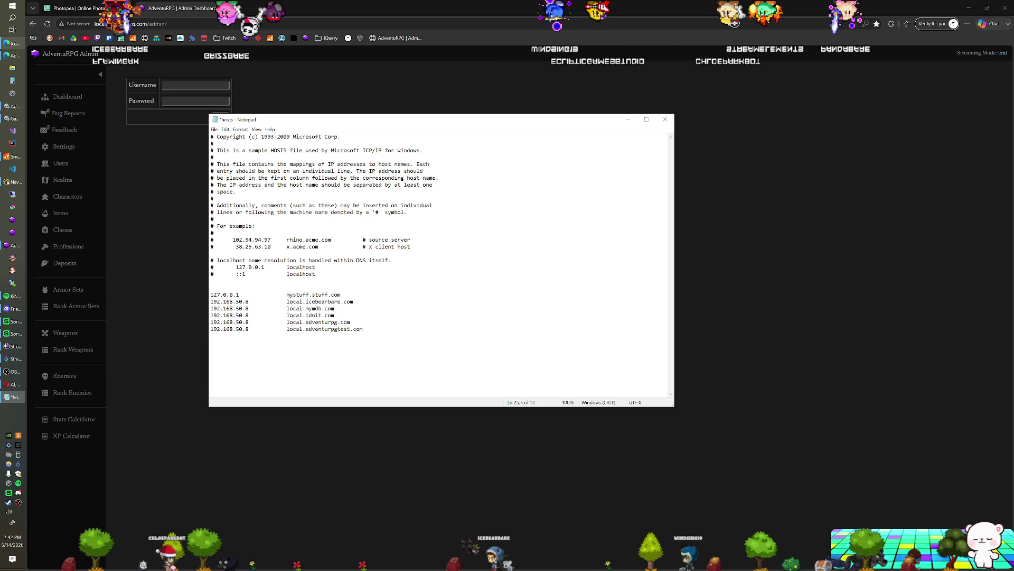
{"action": "left_click_drag", "start_coordinate": [353, 301], "coordinate": [287, 301]}
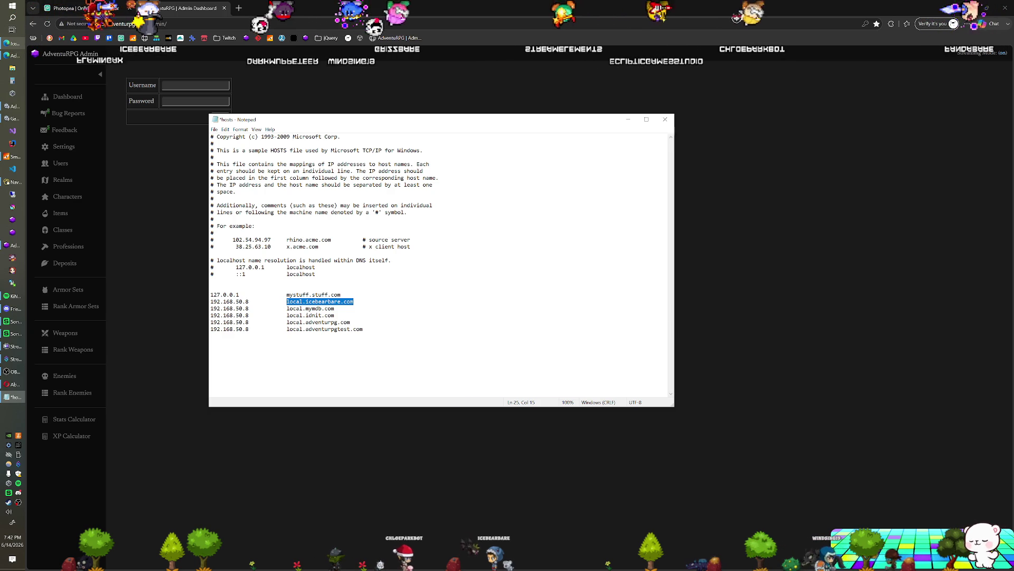
{"action": "left_click", "coordinate": [312, 295]}
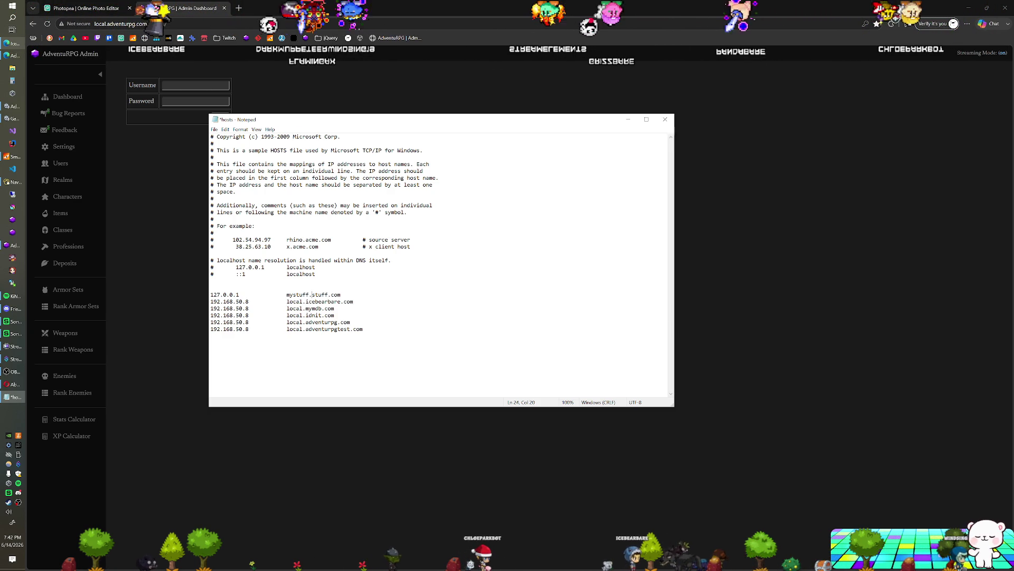
Delete the mystuff.stuff.com line and close the hosts file with Don't Save
{"action": "key", "text": "shift+Home"}
{"action": "key", "text": "BackSpace"}
{"action": "key", "text": "BackSpace"}
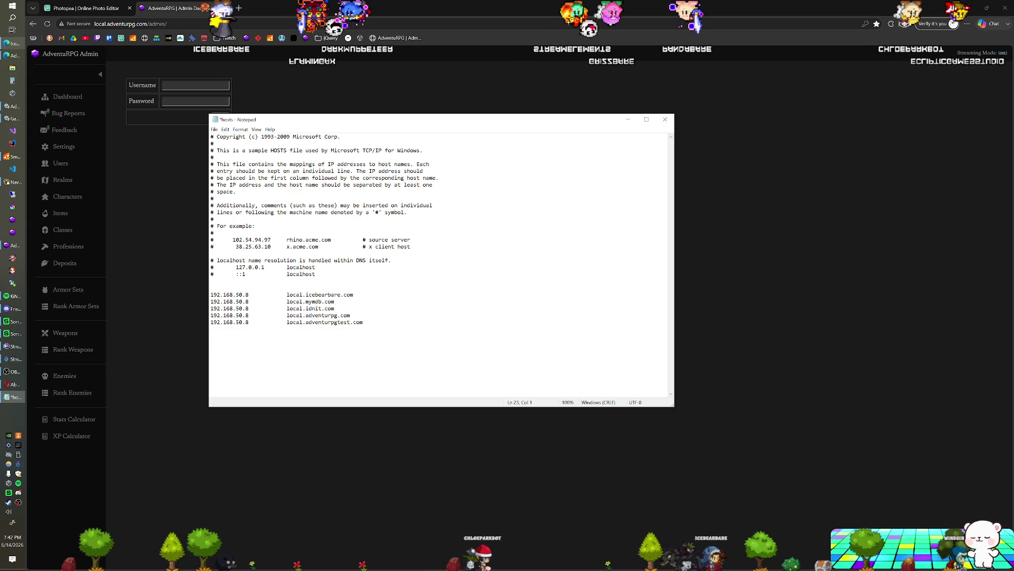
{"action": "left_click", "coordinate": [666, 120]}
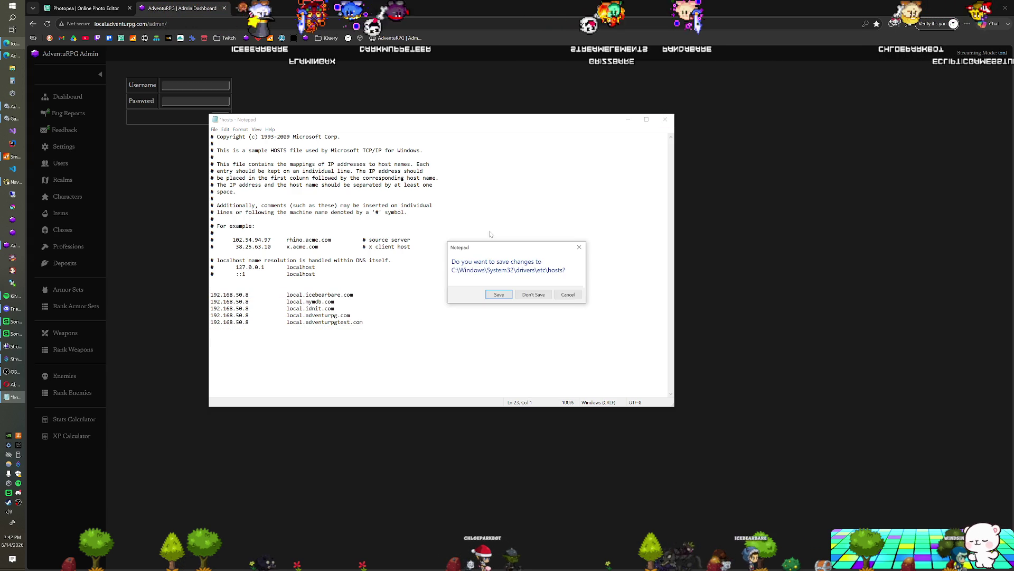
{"action": "left_click", "coordinate": [527, 294]}
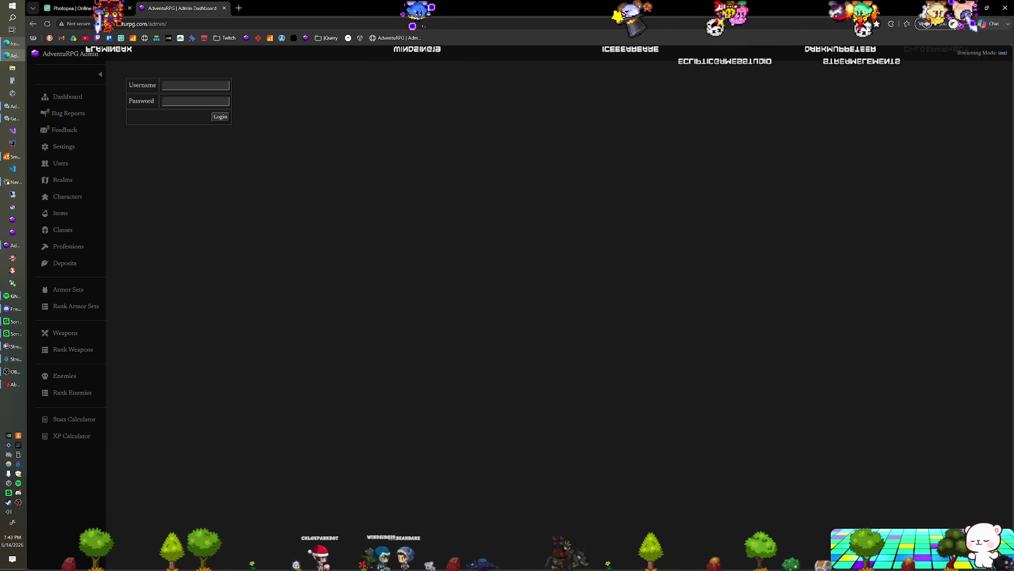
{"action": "left_click", "coordinate": [238, 9]}
{"action": "type", "text": "lucee.org"}
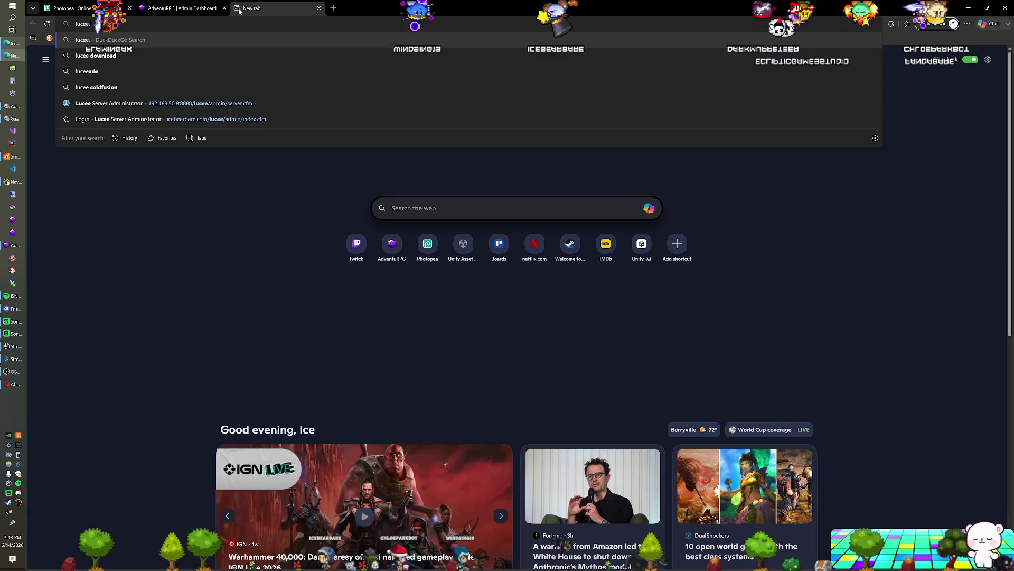
{"action": "key", "text": "Return"}
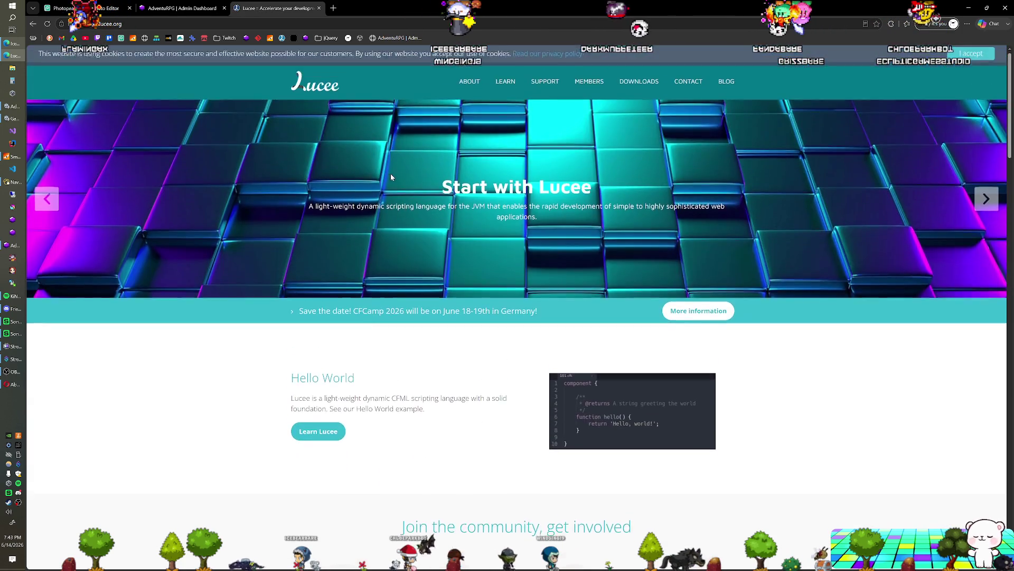
{"action": "scroll", "coordinate": [391, 175], "scroll_direction": "down", "scroll_amount": 10}
{"action": "scroll", "coordinate": [393, 190], "scroll_direction": "down", "scroll_amount": 10}
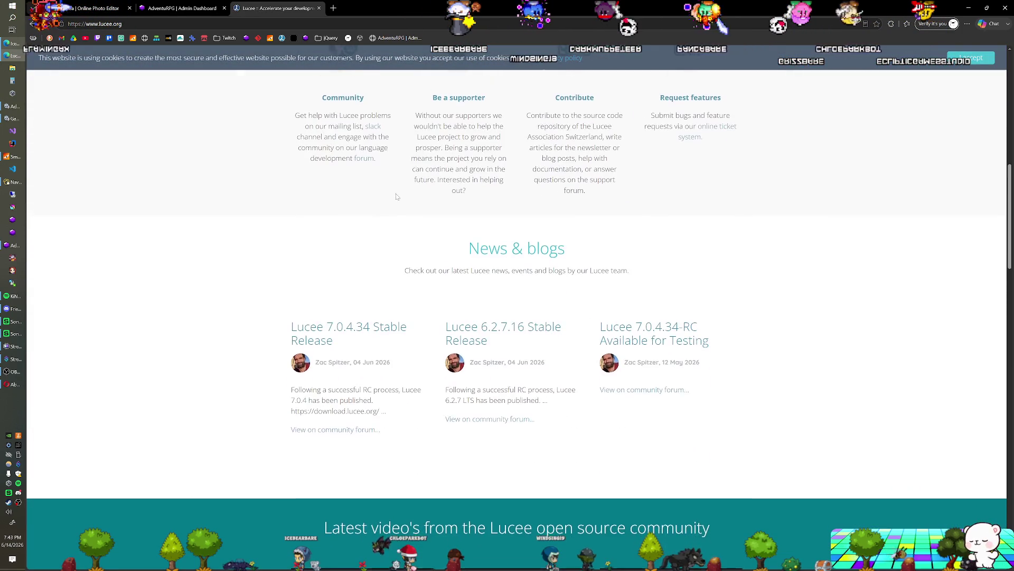
{"action": "scroll", "coordinate": [397, 201], "scroll_direction": "up", "scroll_amount": 20}
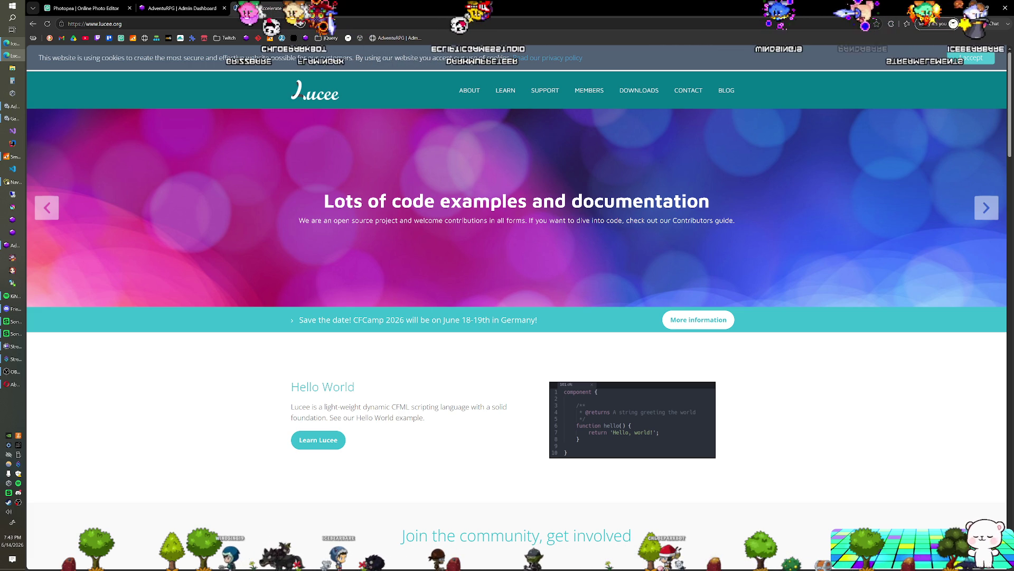
{"action": "left_click", "coordinate": [319, 8]}
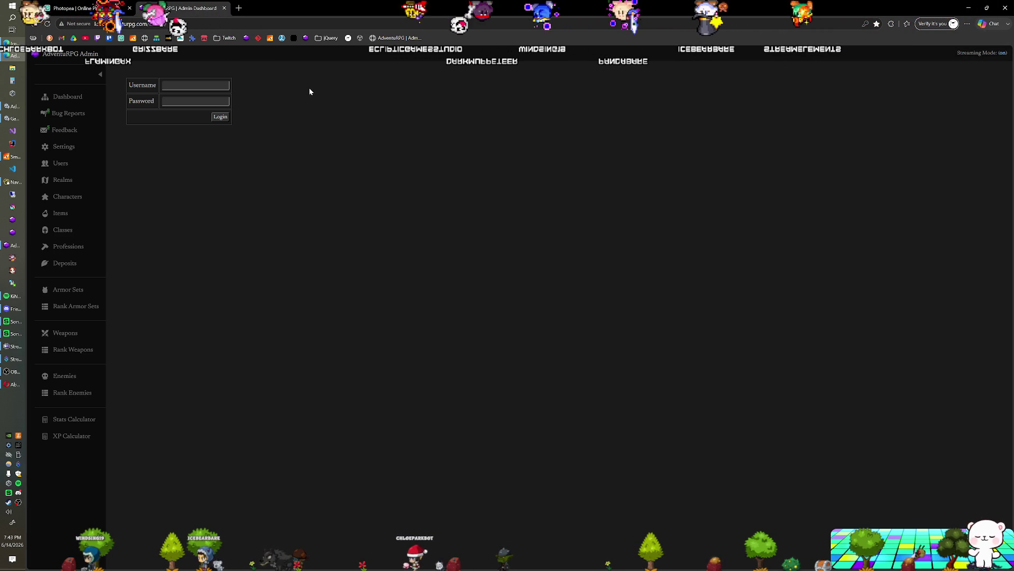
Open the MassiveGRID dashboard in a new tab, expand icebear, and view its Change Environment Topology dialog
{"action": "left_click", "coordinate": [239, 8]}
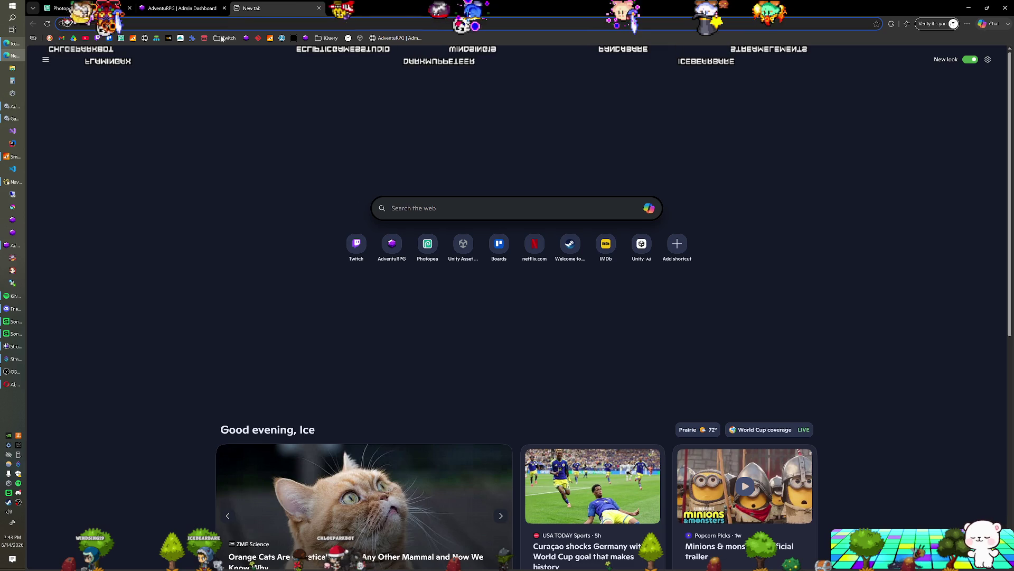
{"action": "left_click", "coordinate": [165, 38]}
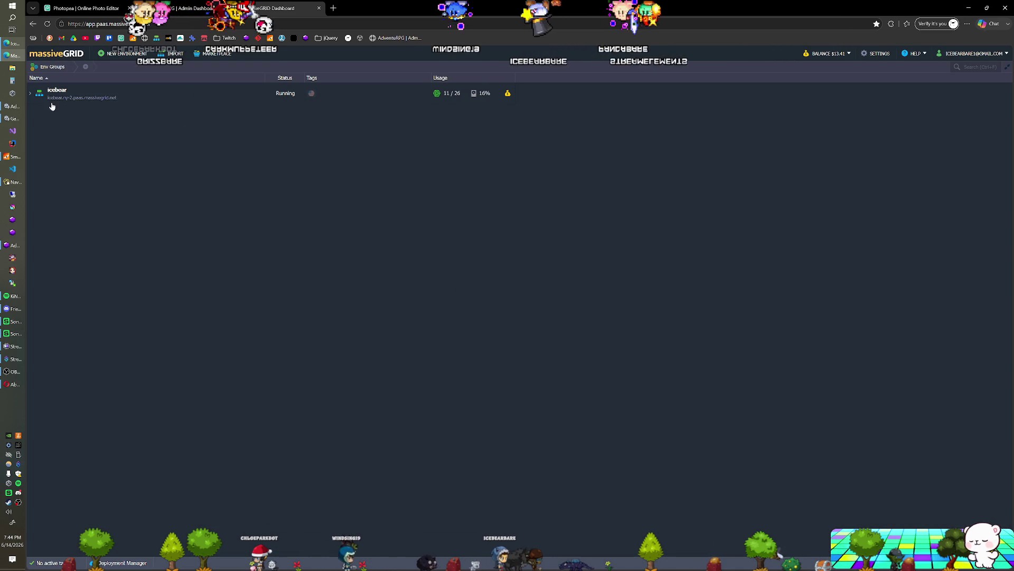
{"action": "left_click", "coordinate": [31, 94]}
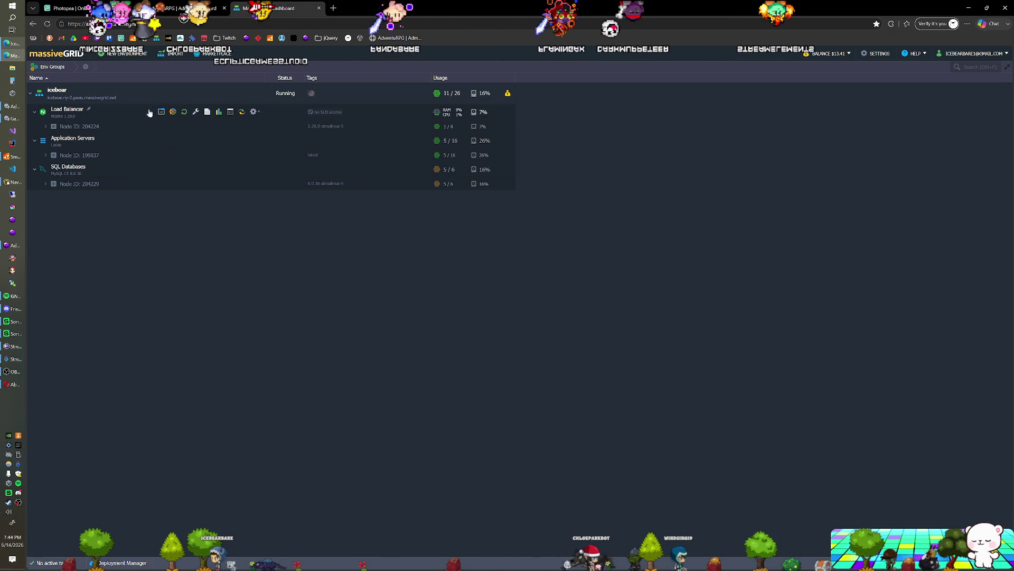
{"action": "left_click", "coordinate": [219, 112]}
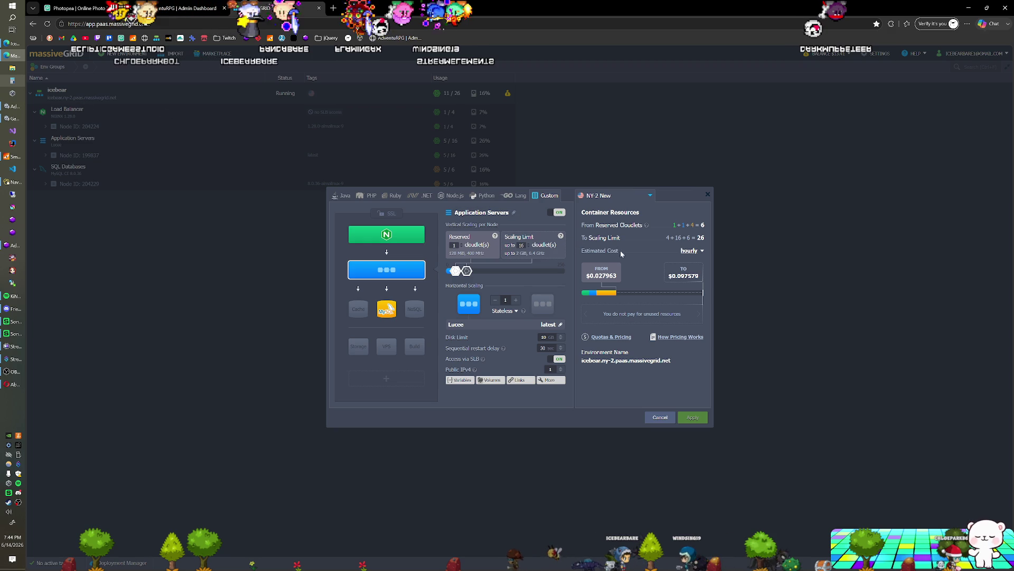
Cancel the topology dialog, view Node 199837's IPs, and open icebear's Billing History
{"action": "left_click", "coordinate": [668, 419]}
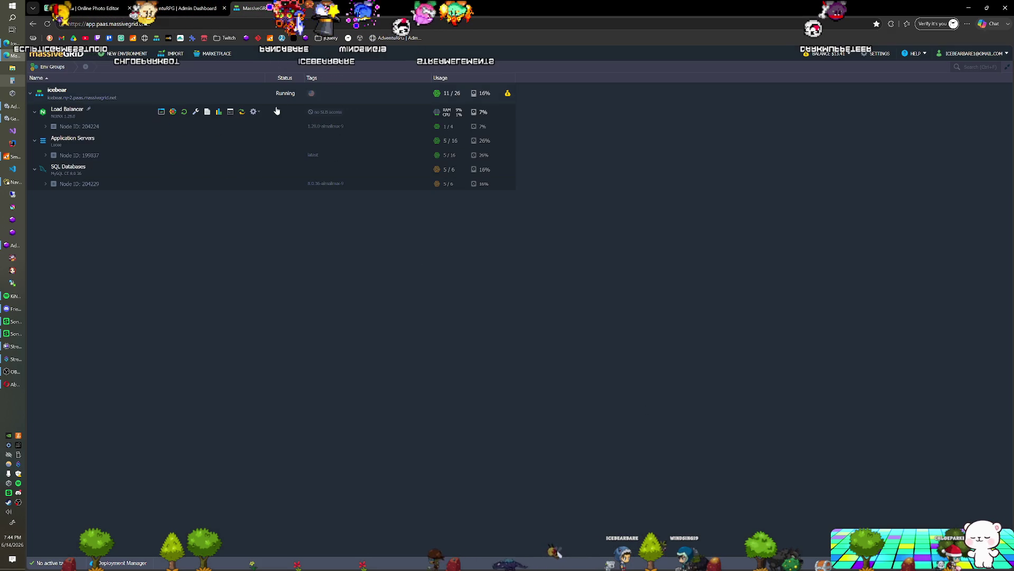
{"action": "left_click", "coordinate": [61, 154]}
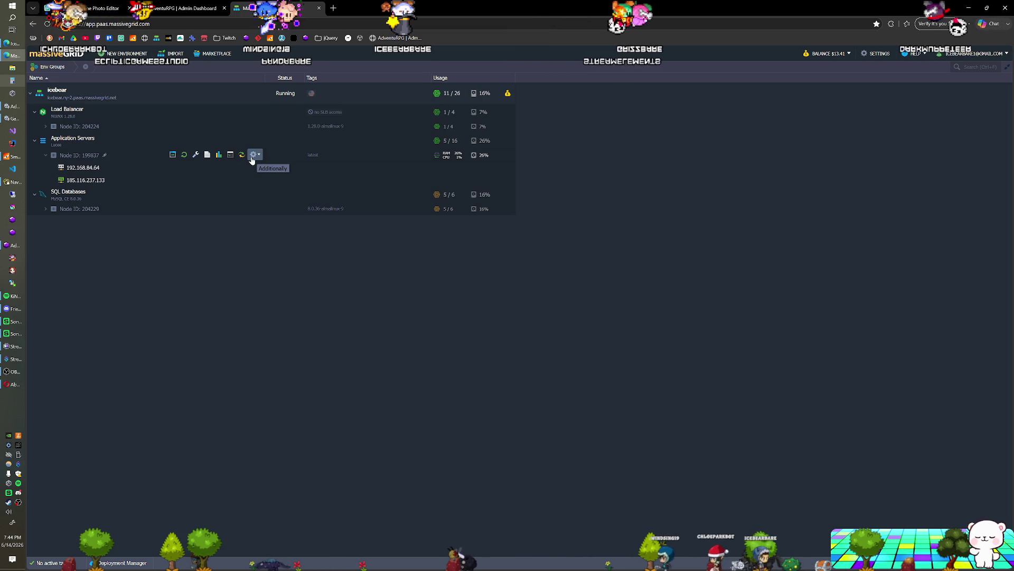
{"action": "left_click", "coordinate": [507, 93]}
{"action": "left_click", "coordinate": [528, 124]}
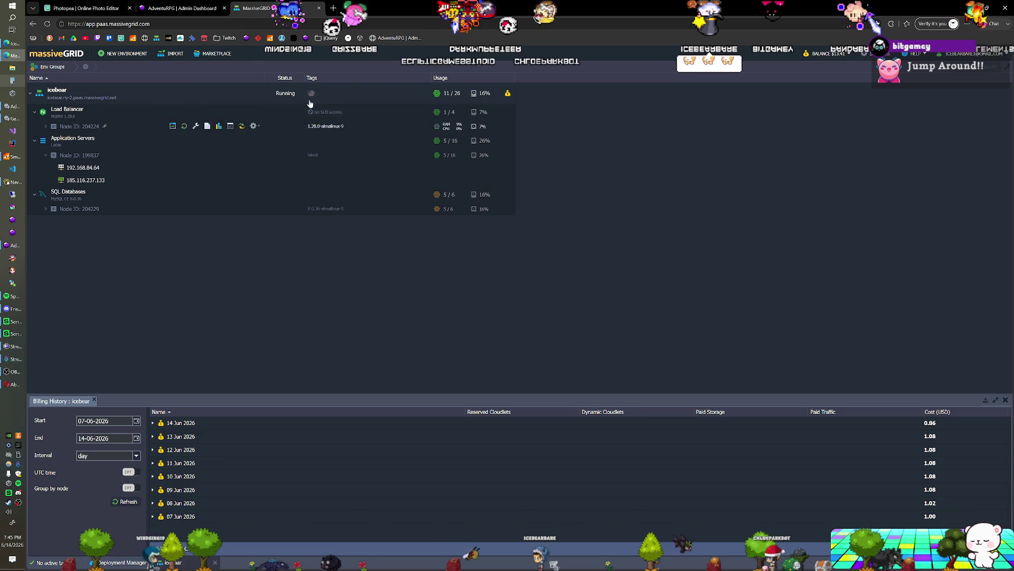
Close the MassiveGRID Dashboard tab and switch to the Photopea diagram tab
{"action": "left_click", "coordinate": [319, 9]}
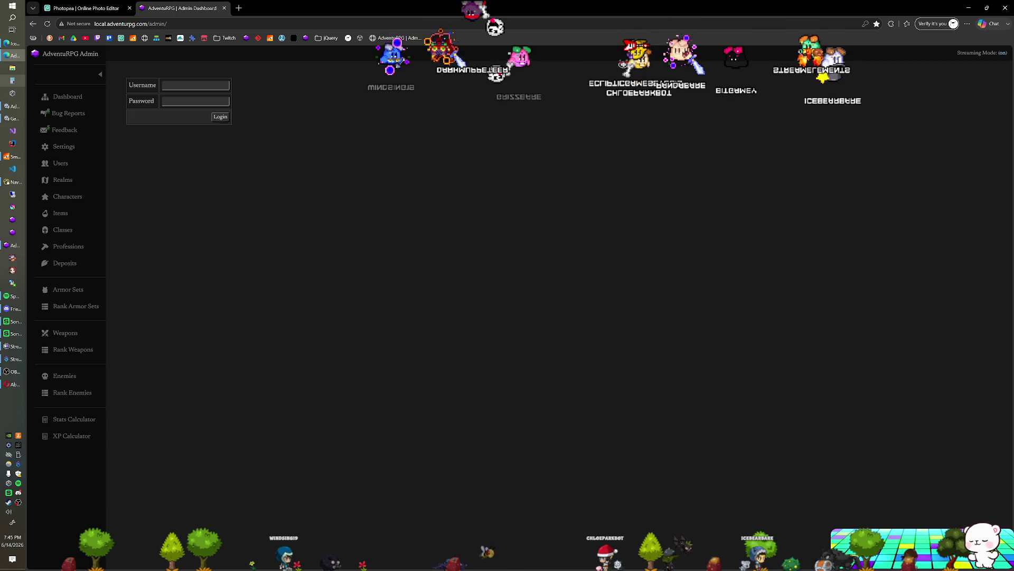
{"action": "left_click", "coordinate": [84, 9]}
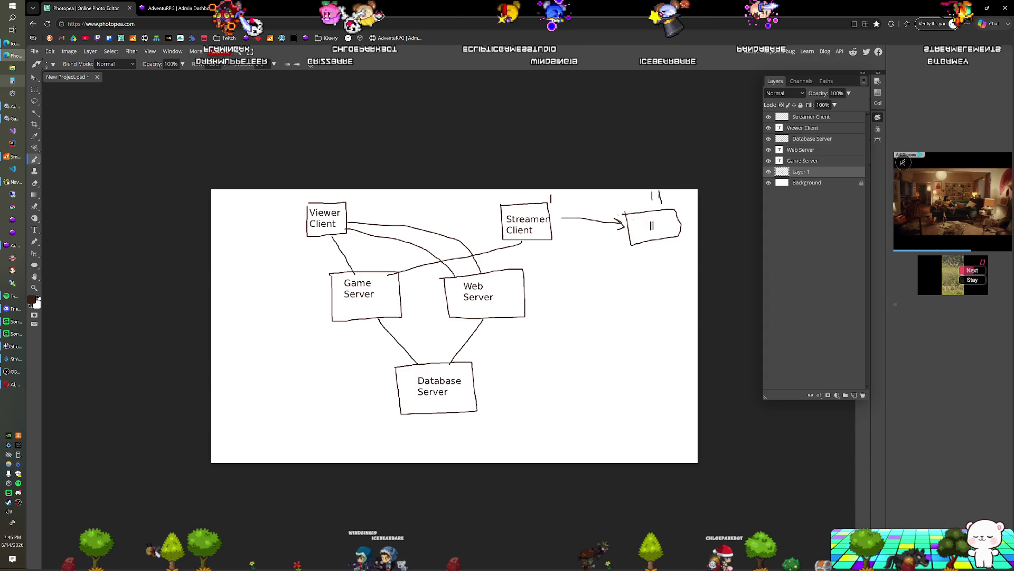
Brush a short stroke under the Streamer Client box and an upward arrow into the rightmost box
{"action": "left_click_drag", "start_coordinate": [528, 240], "coordinate": [535, 253]}
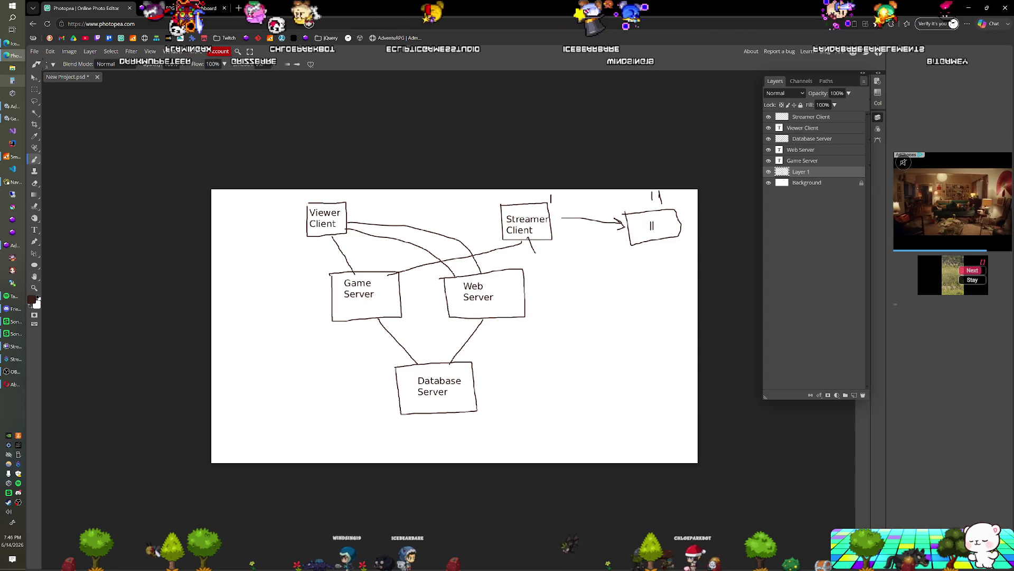
{"action": "mouse_move", "coordinate": [643, 231]}
{"action": "left_mouse_down"}
{"action": "mouse_move", "coordinate": [637, 262]}
{"action": "mouse_move", "coordinate": [647, 236]}
{"action": "left_mouse_up"}
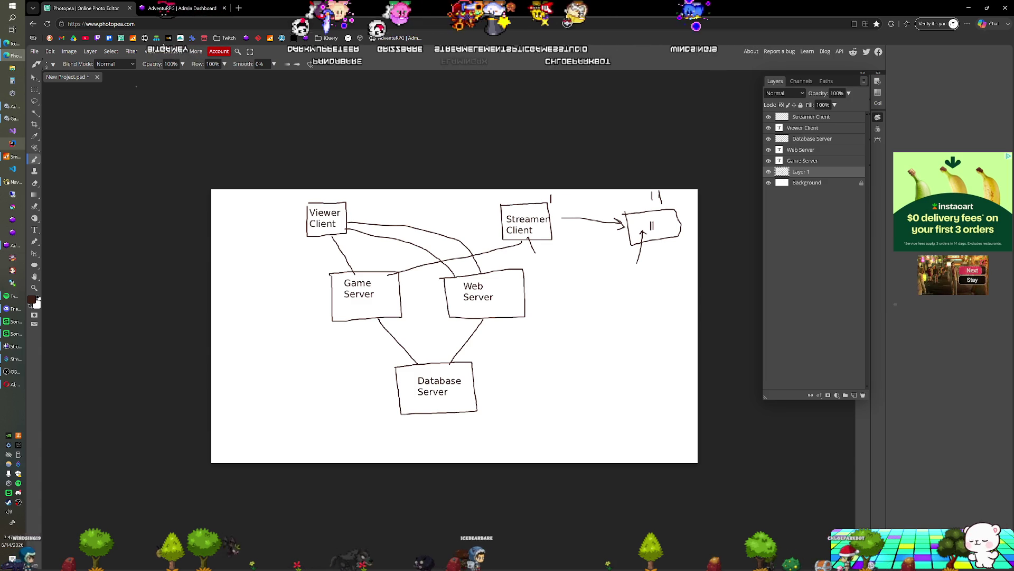
Close the Photopea tab without saving, then log in to AdventuRPG Admin using the saved credentials
{"action": "left_click", "coordinate": [129, 8]}
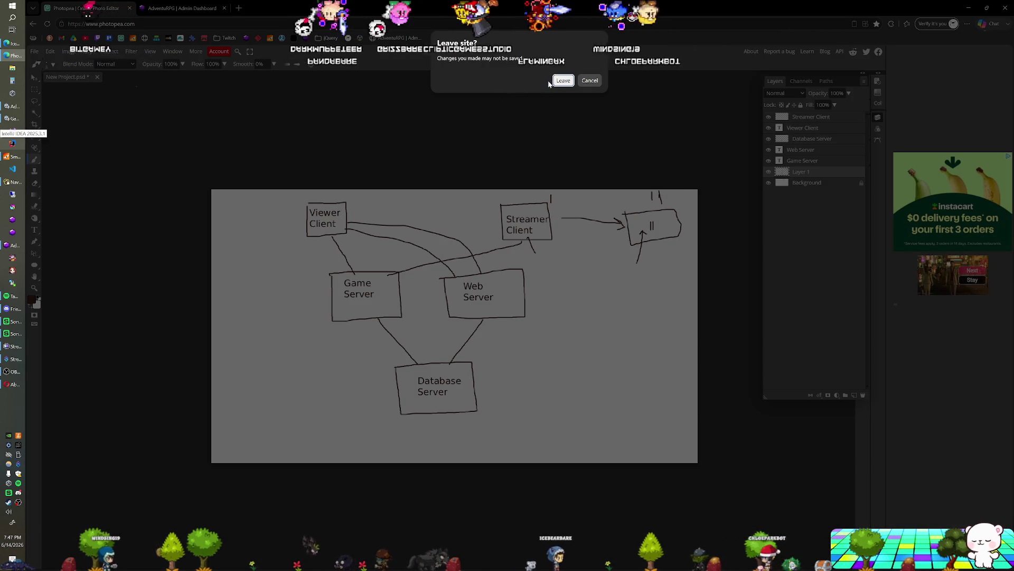
{"action": "left_click", "coordinate": [587, 80]}
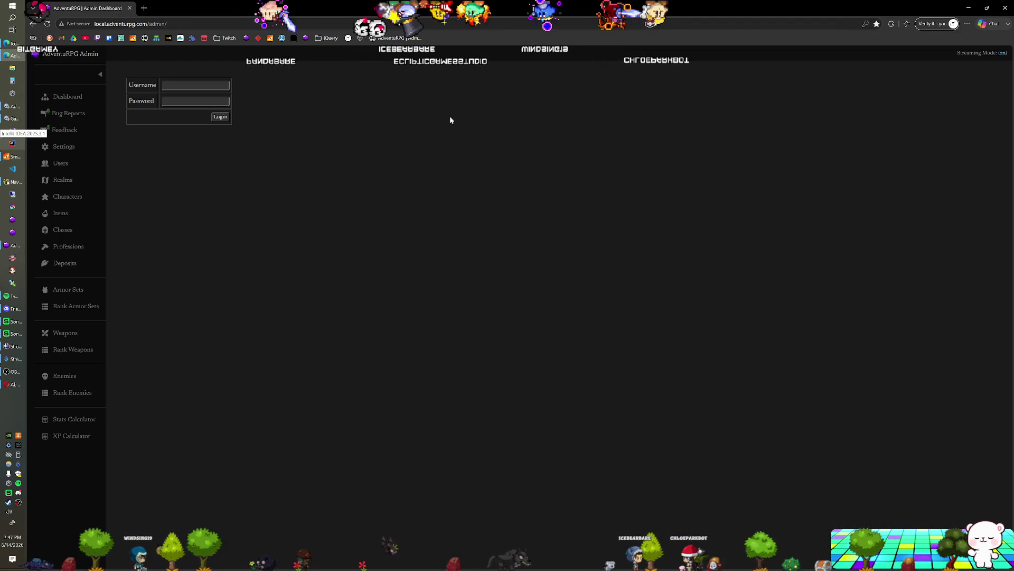
{"action": "left_click", "coordinate": [223, 87]}
{"action": "left_click", "coordinate": [209, 117]}
{"action": "left_click", "coordinate": [216, 119]}
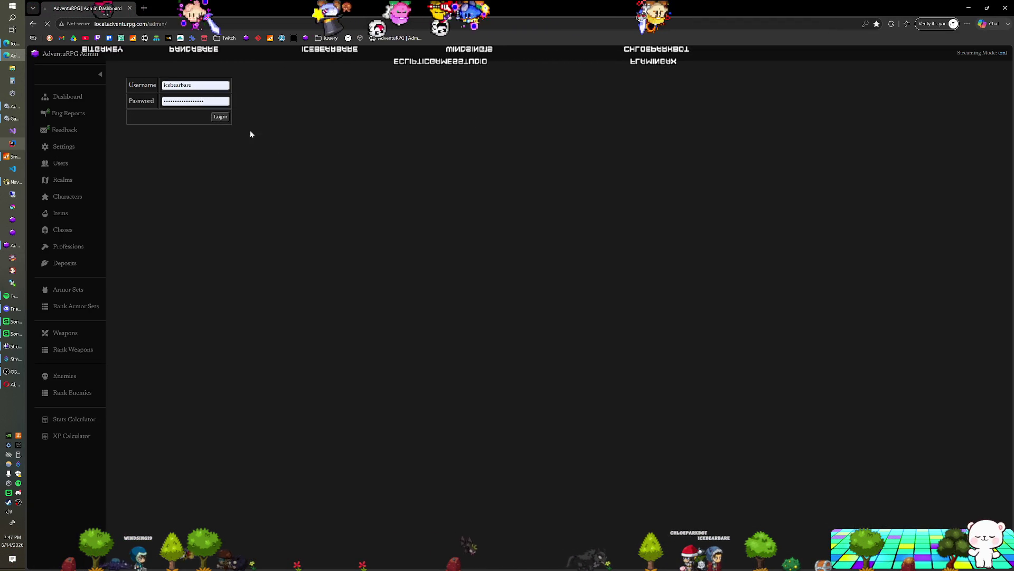
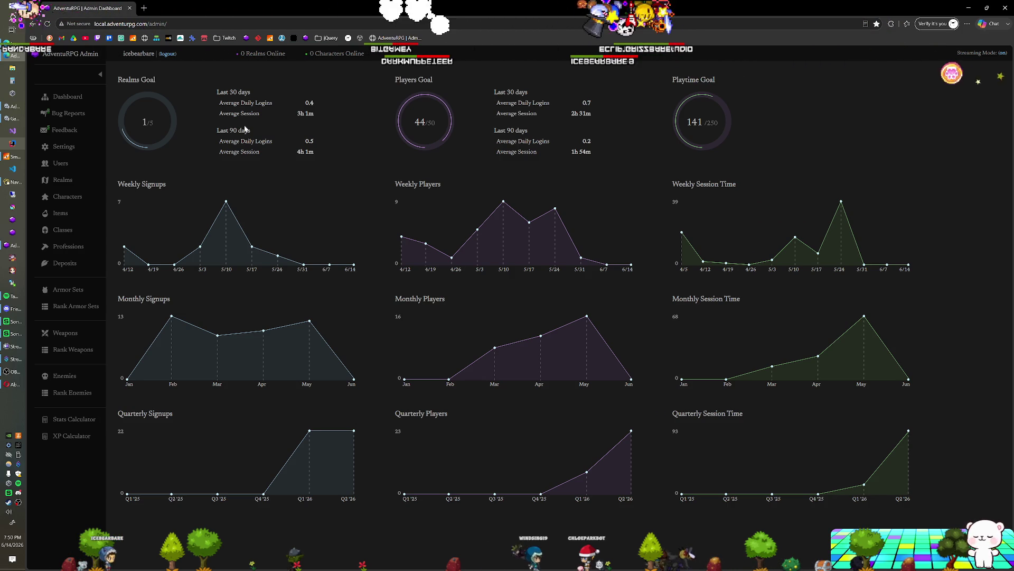
Glance at the Twitch About page, return to the admin dashboard, then switch applications toward IntelliJ IDEA
{"action": "mouse_move", "coordinate": [458, 228]}
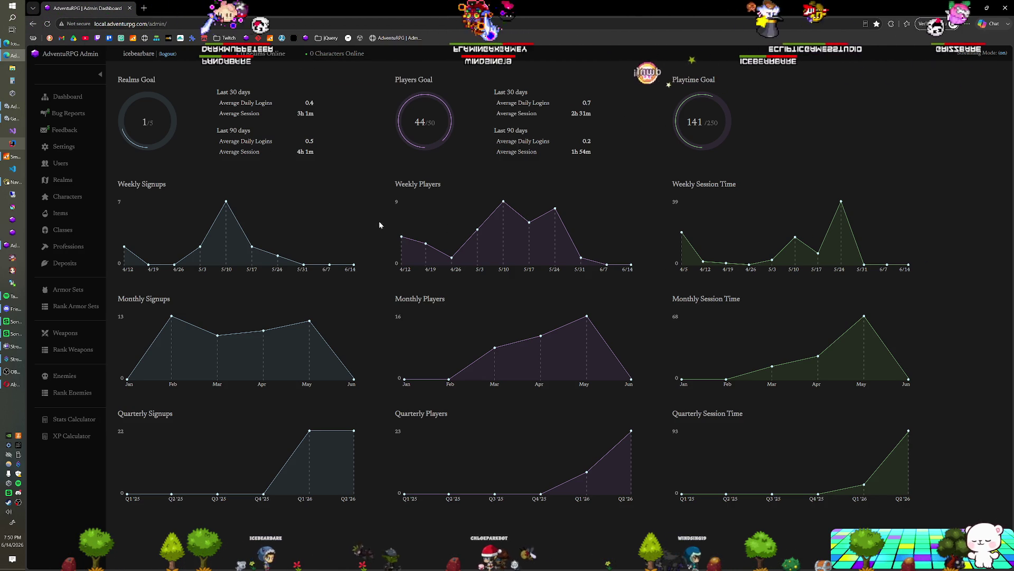
{"action": "mouse_move", "coordinate": [353, 229]}
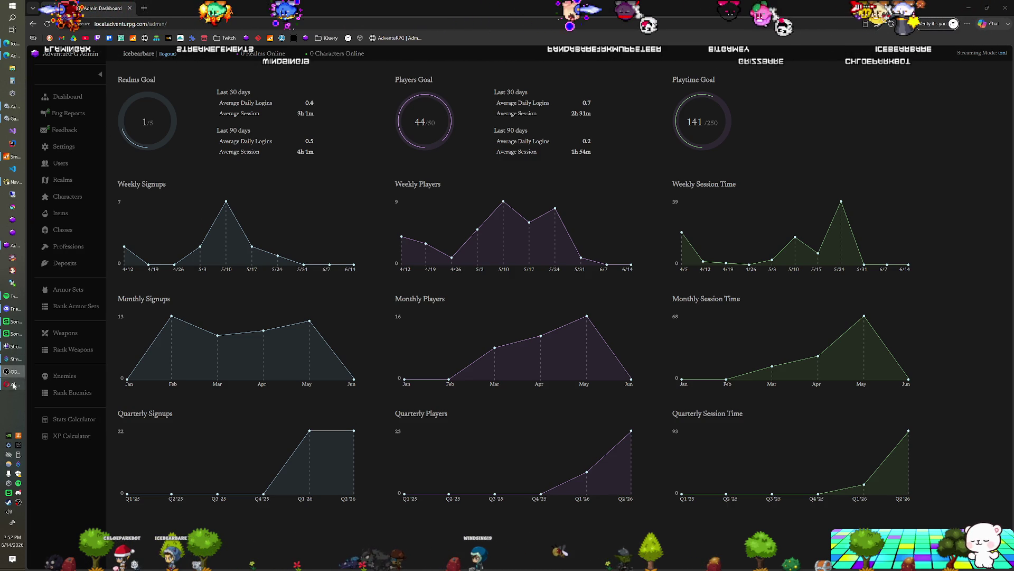
{"action": "left_click", "coordinate": [14, 357]}
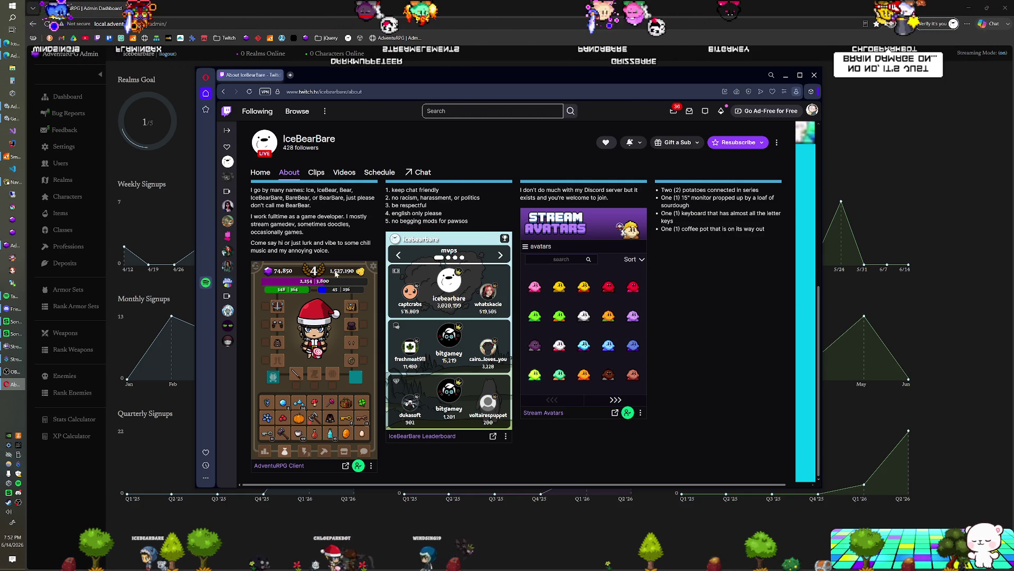
{"action": "left_click", "coordinate": [295, 12]}
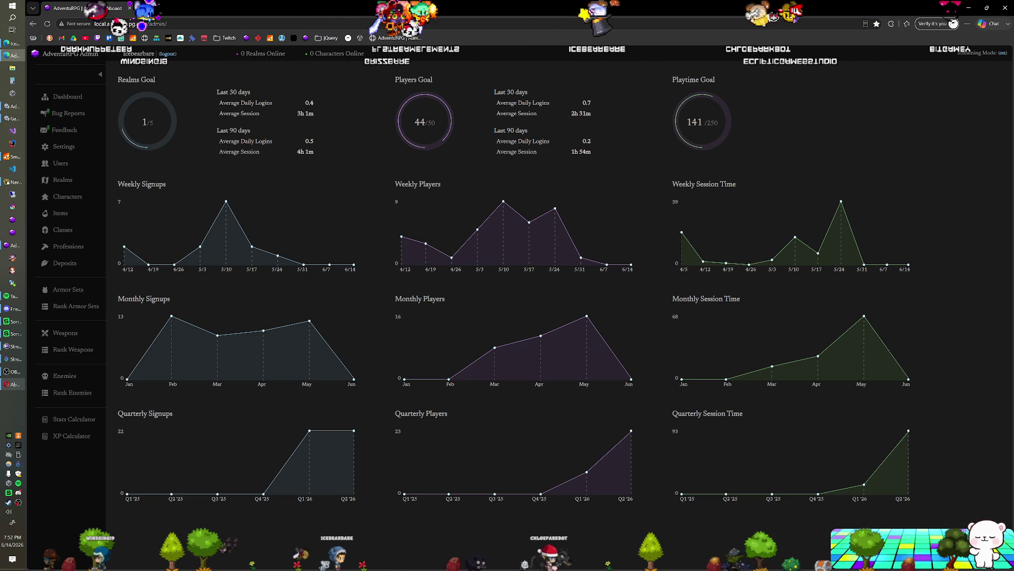
{"action": "key", "text": "alt+Tab"}
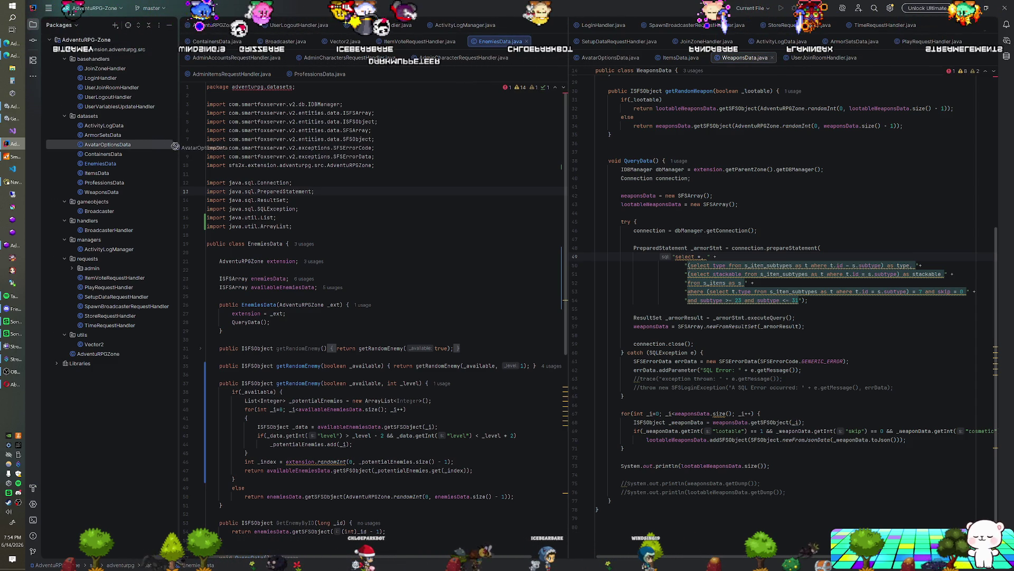
Narrow the project tree and open the recent AdventuRPG-Room project from File > Recent Projects
{"action": "left_click_drag", "start_coordinate": [178, 145], "coordinate": [162, 144]}
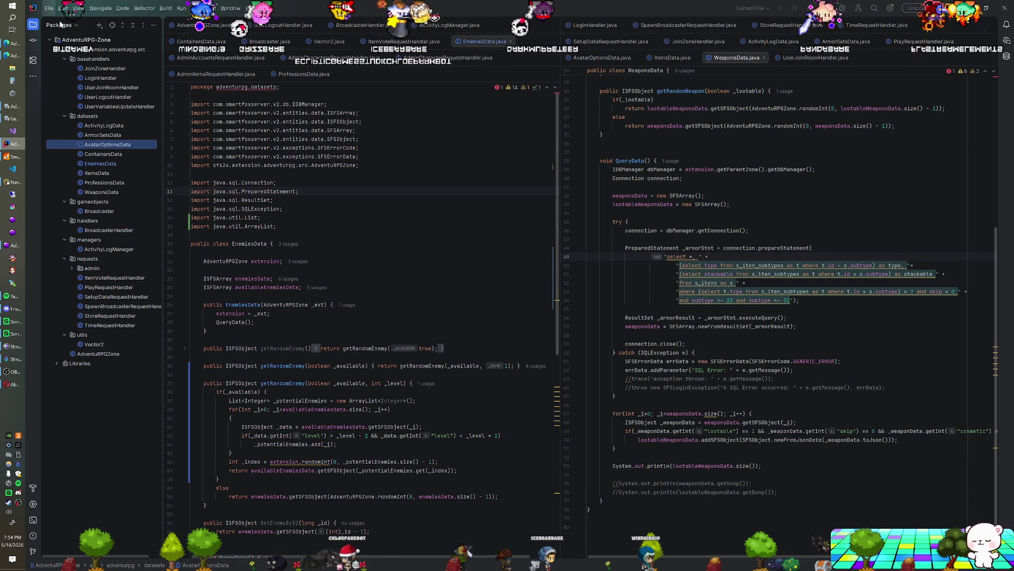
{"action": "left_click", "coordinate": [48, 8]}
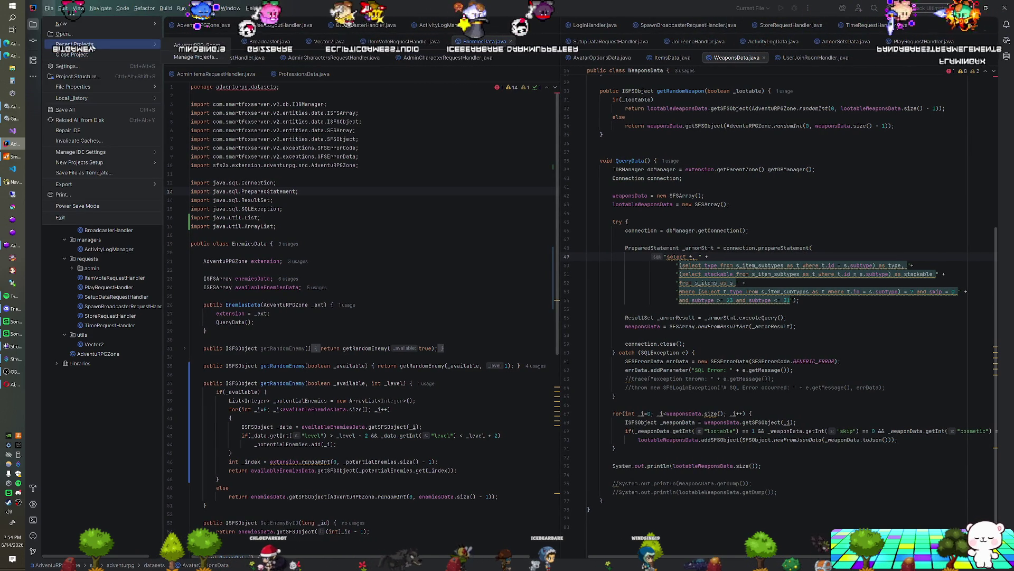
{"action": "left_click", "coordinate": [196, 45]}
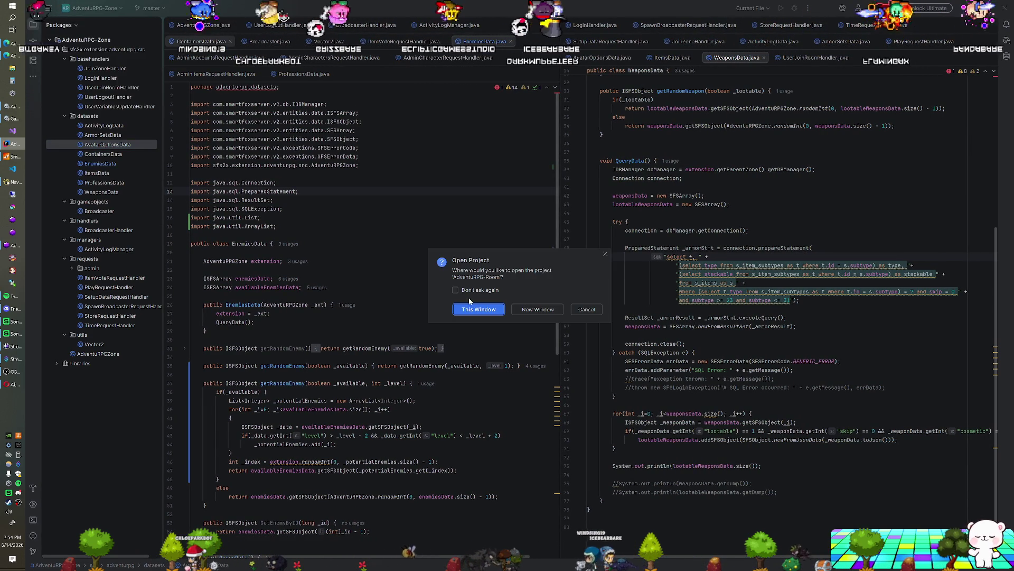
{"action": "left_click", "coordinate": [523, 309]}
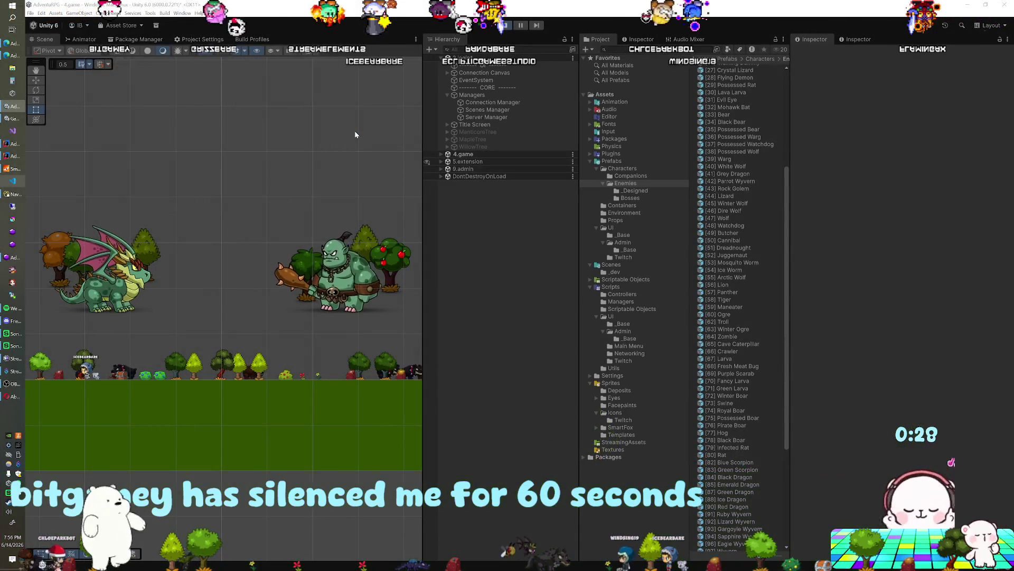
Switch from Unity to iteminfo.js and smartfox-requests.js in Visual Studio Code
{"action": "key", "text": "alt+Tab"}
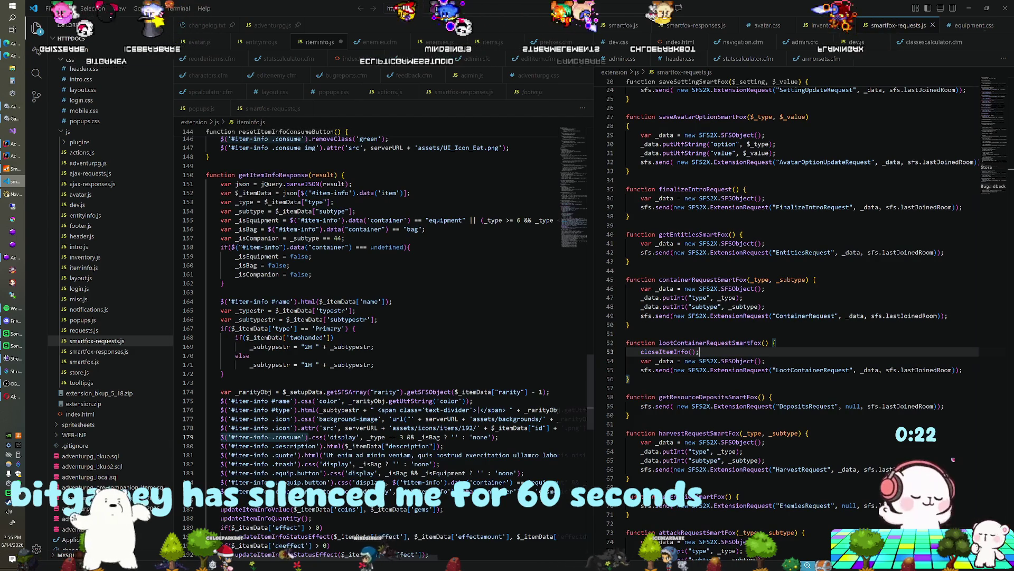
Review iteminfo.js upward from line 149, then switch away from Visual Studio Code
{"action": "left_click", "coordinate": [296, 165]}
{"action": "scroll", "coordinate": [381, 264], "scroll_direction": "up", "scroll_amount": 5}
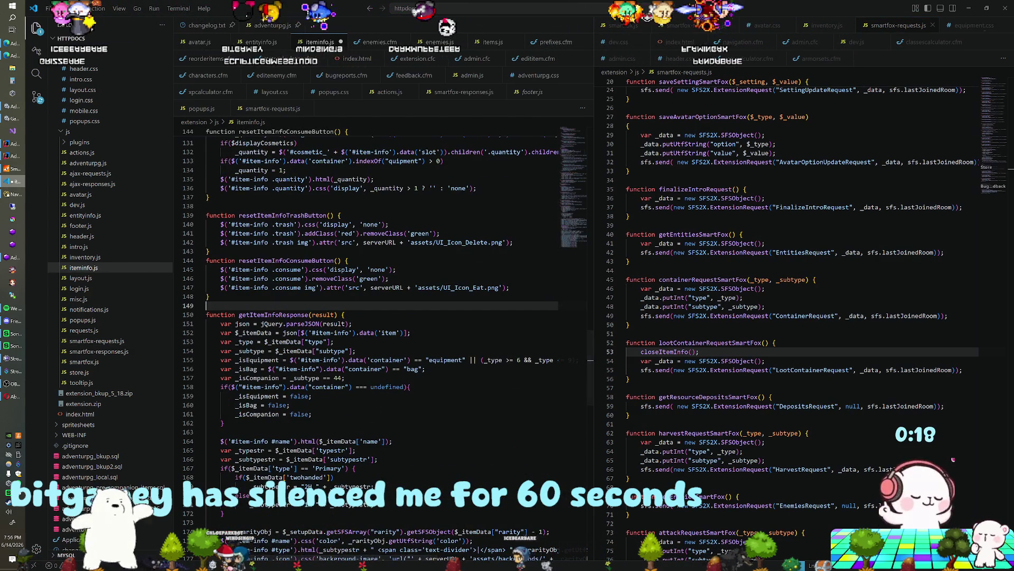
{"action": "key", "text": "alt+Tab"}
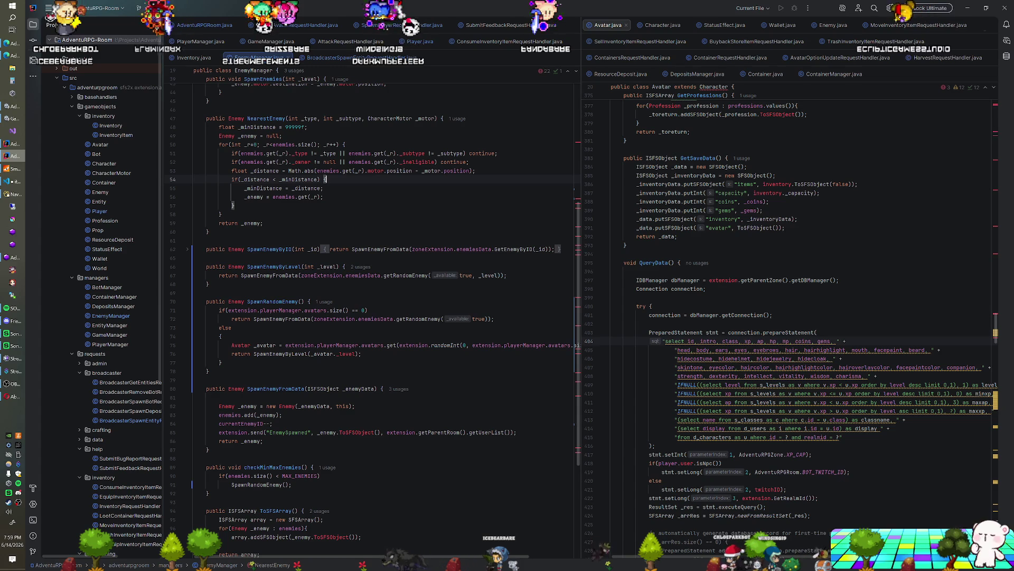
{"action": "scroll", "coordinate": [370, 317], "scroll_direction": "down", "scroll_amount": 1}
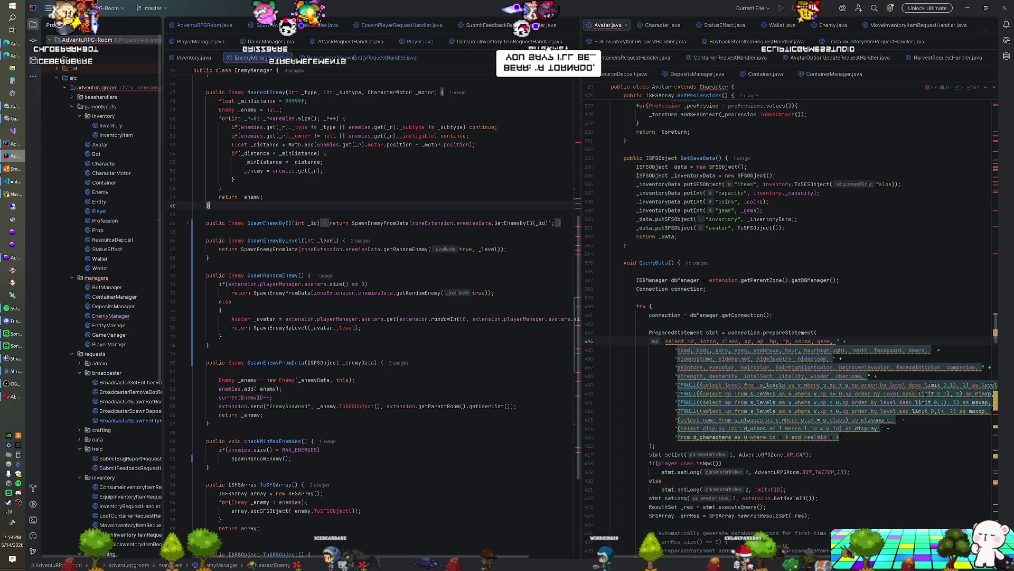
{"action": "left_click", "coordinate": [193, 231]}
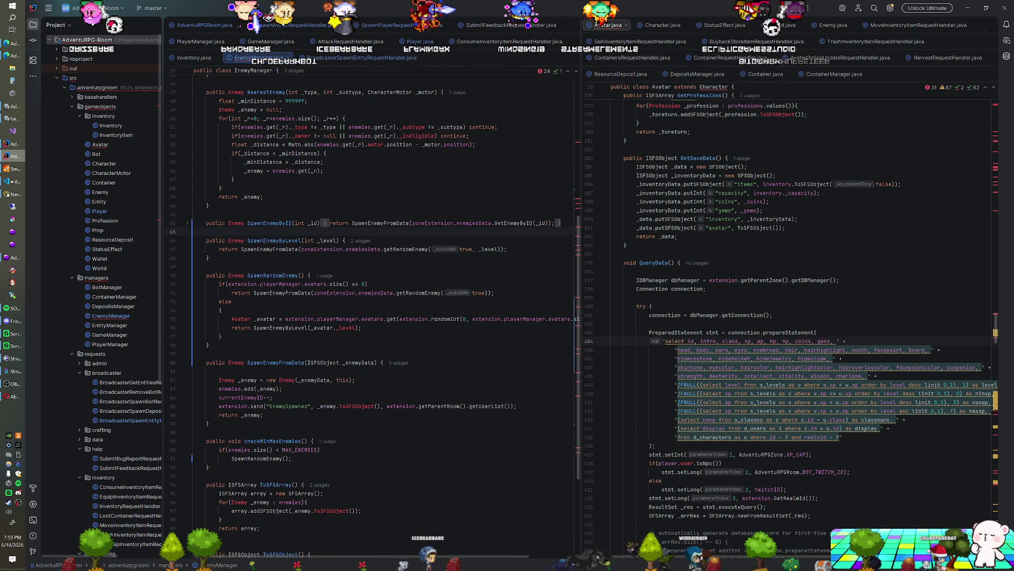
Scroll through EnemyManager.java to review the SpawnEnemies loop near the top
{"action": "scroll", "coordinate": [381, 307], "scroll_direction": "up", "scroll_amount": 3}
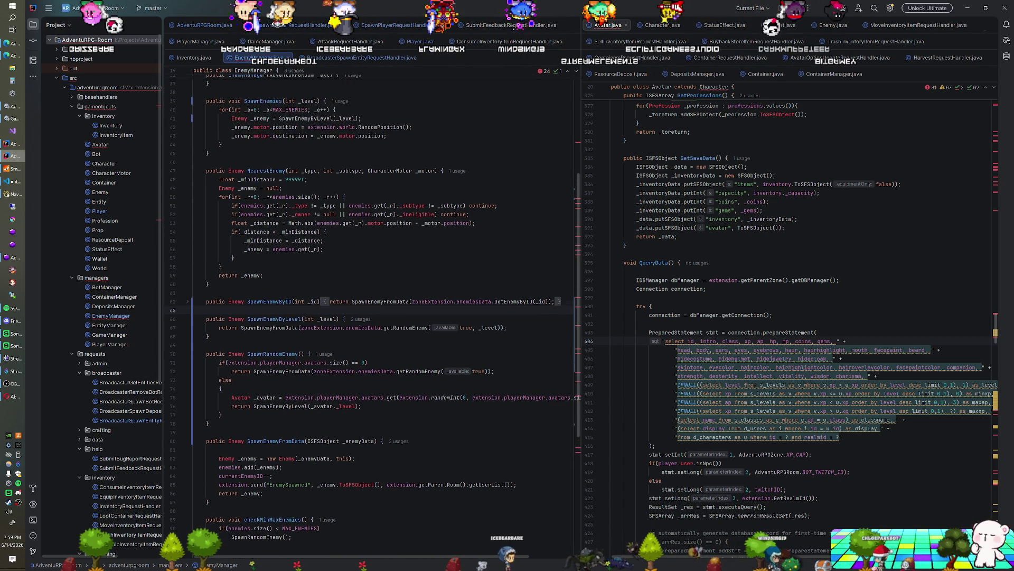
{"action": "scroll", "coordinate": [381, 306], "scroll_direction": "down", "scroll_amount": 1}
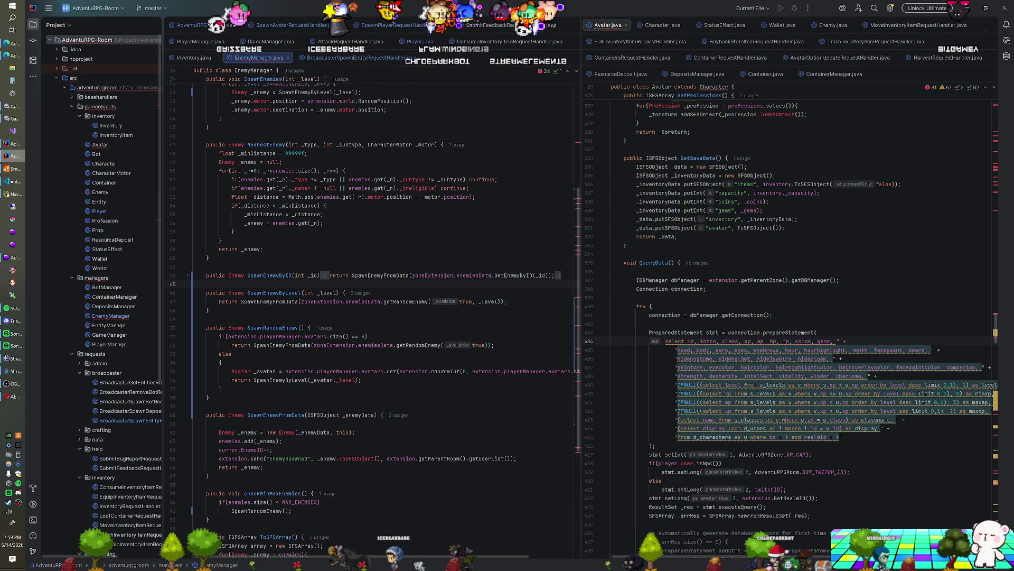
{"action": "scroll", "coordinate": [381, 307], "scroll_direction": "up", "scroll_amount": 8}
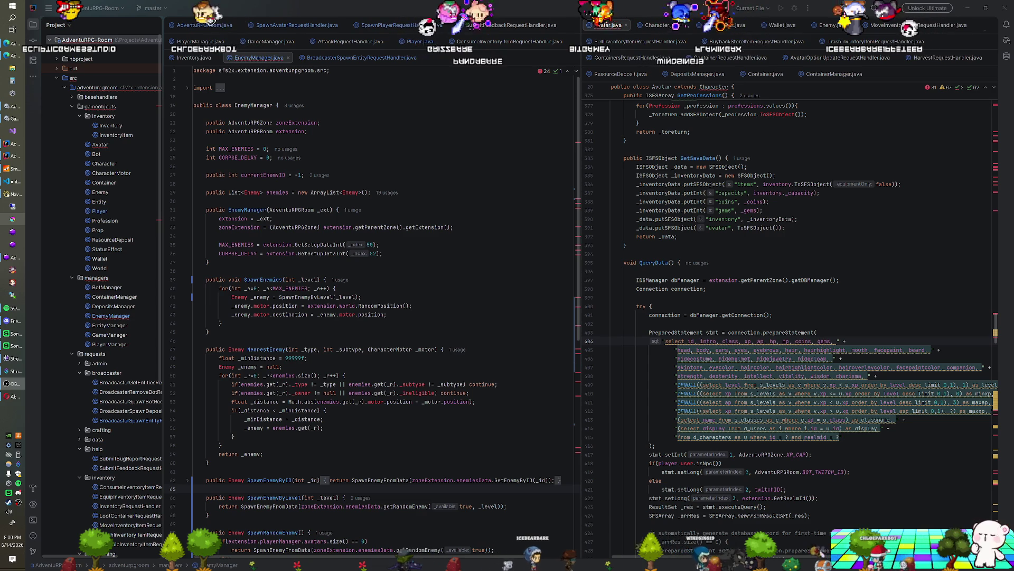
Cycle past the Unity editor to the game client, bringing the Twitch About page forward
{"action": "key", "text": "alt+Tab"}
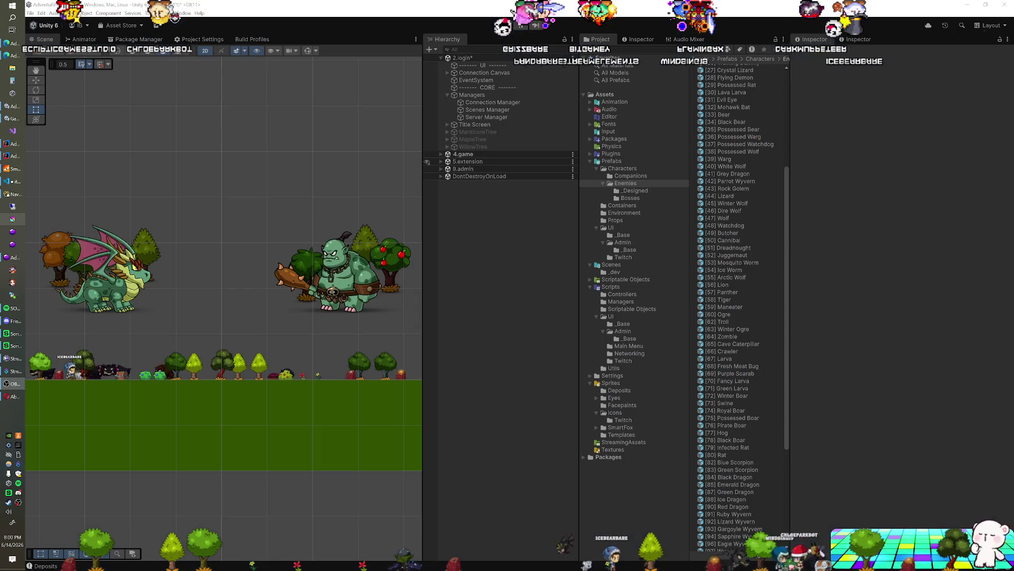
{"action": "key", "text": "alt+Tab"}
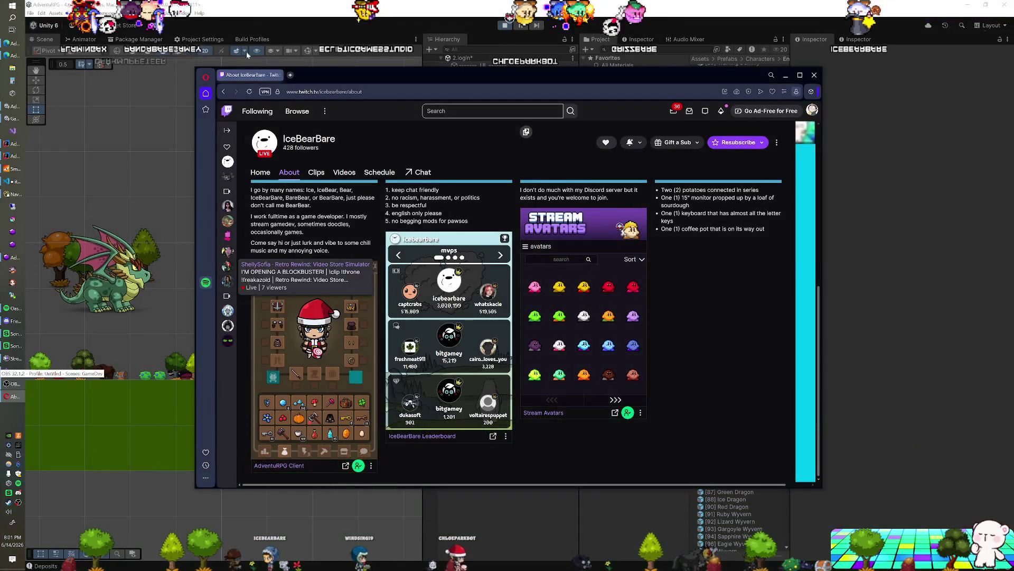
From the admin Characters list, launch the test extension and fight a Fresh Meat Bug
{"action": "left_click", "coordinate": [14, 59]}
{"action": "left_click", "coordinate": [14, 58]}
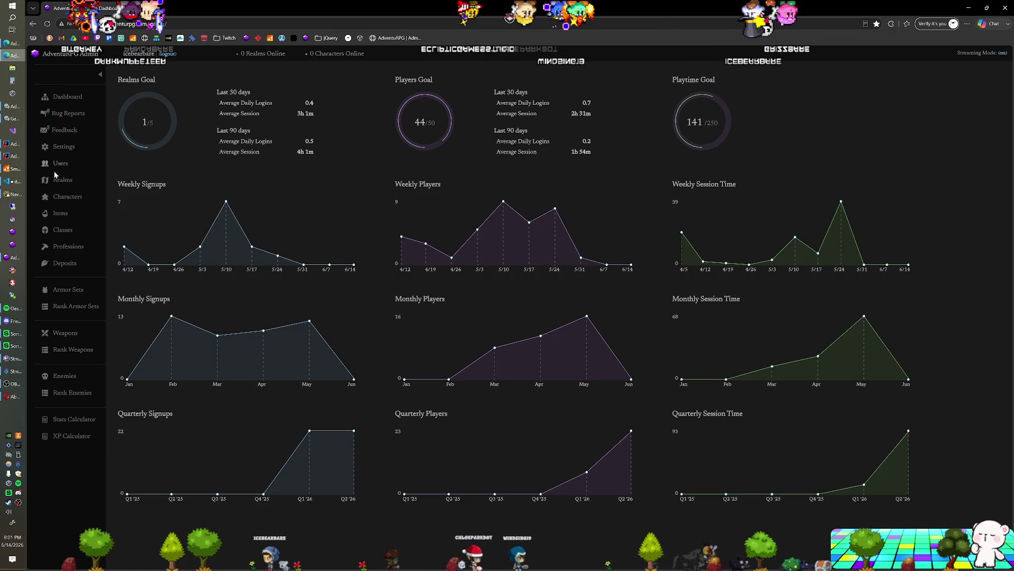
{"action": "left_click", "coordinate": [60, 197]}
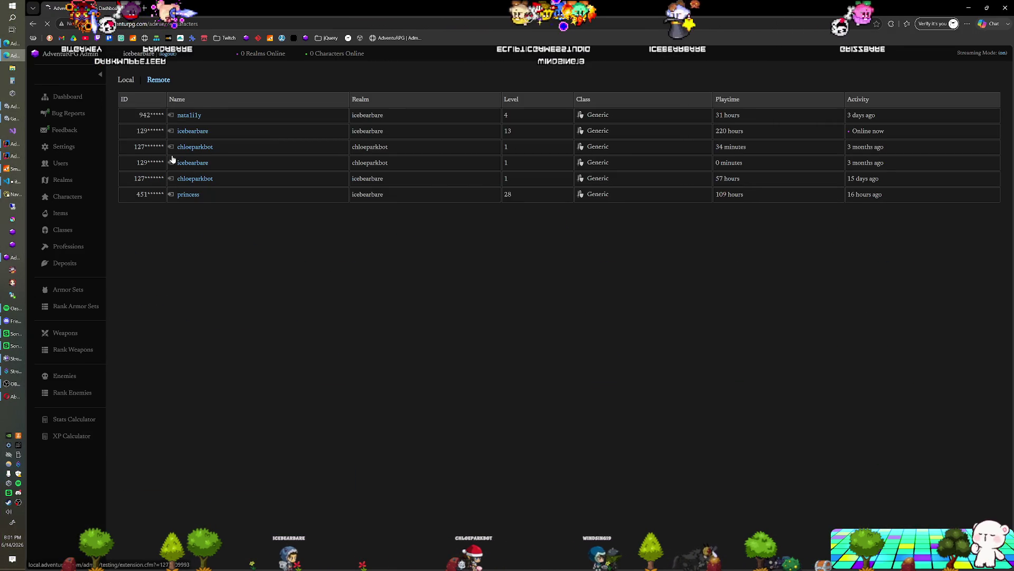
{"action": "left_click", "coordinate": [170, 199]}
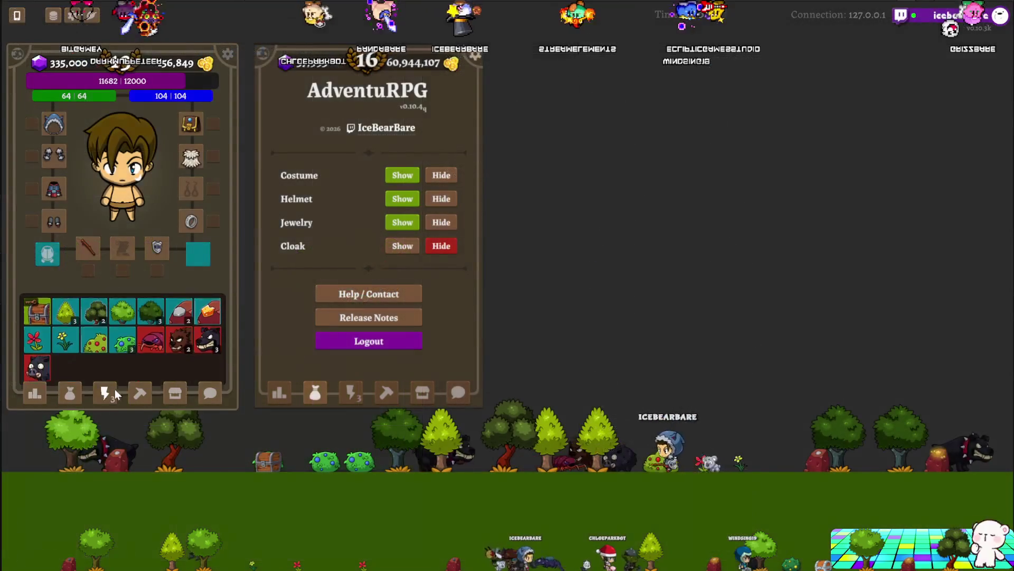
{"action": "left_click", "coordinate": [157, 335]}
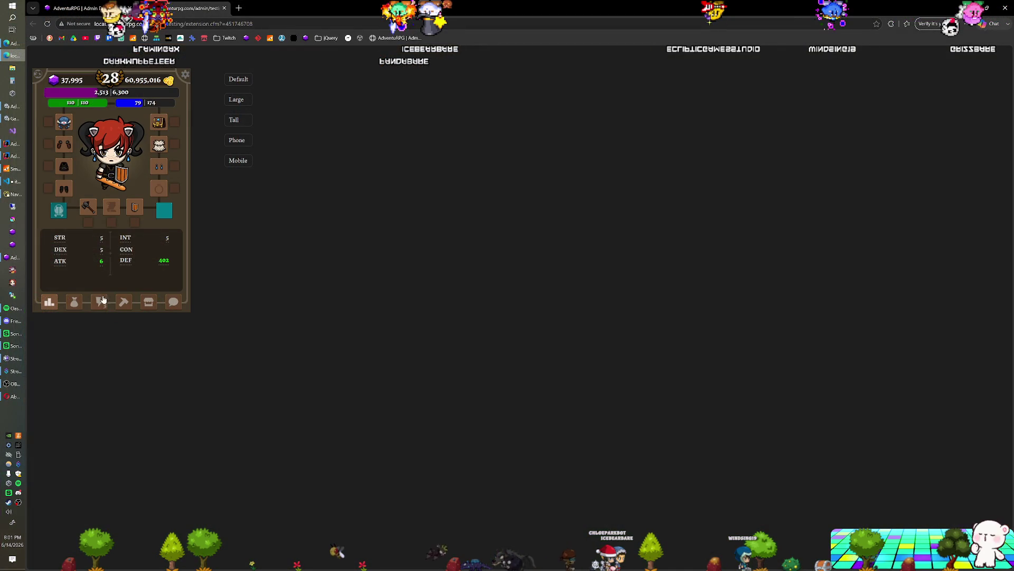
{"action": "left_click", "coordinate": [102, 300]}
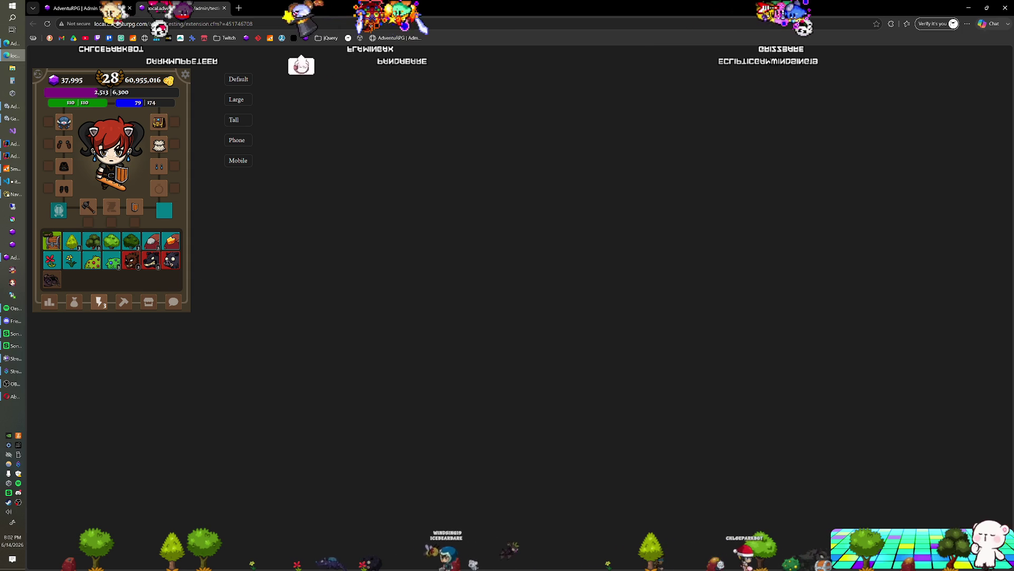
Close the Black Boar Corpse and Watchdog Corpse loot windows, checking Unity in between
{"action": "key", "text": "alt+Tab"}
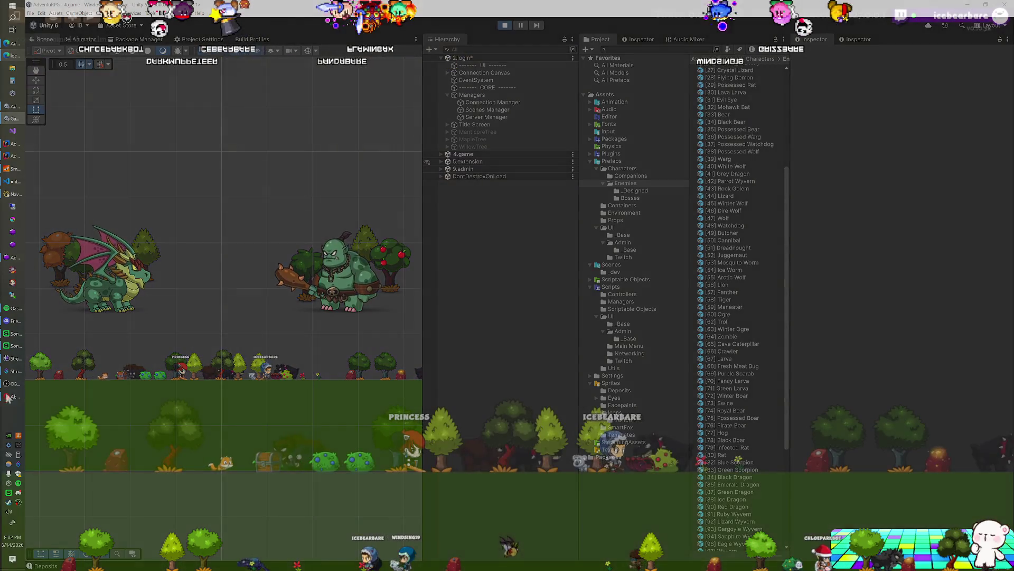
{"action": "left_click", "coordinate": [8, 397]}
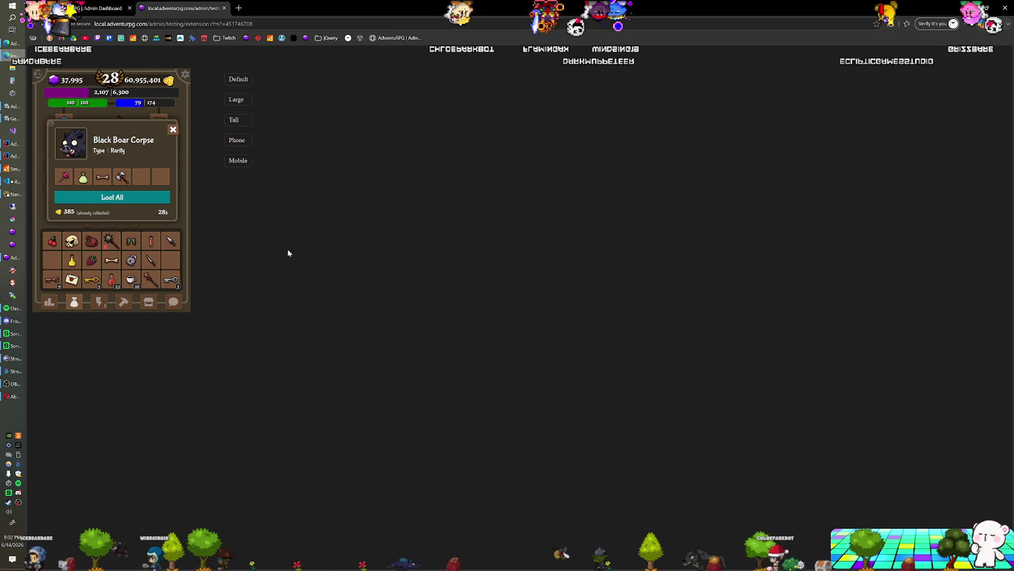
{"action": "left_click", "coordinate": [174, 130]}
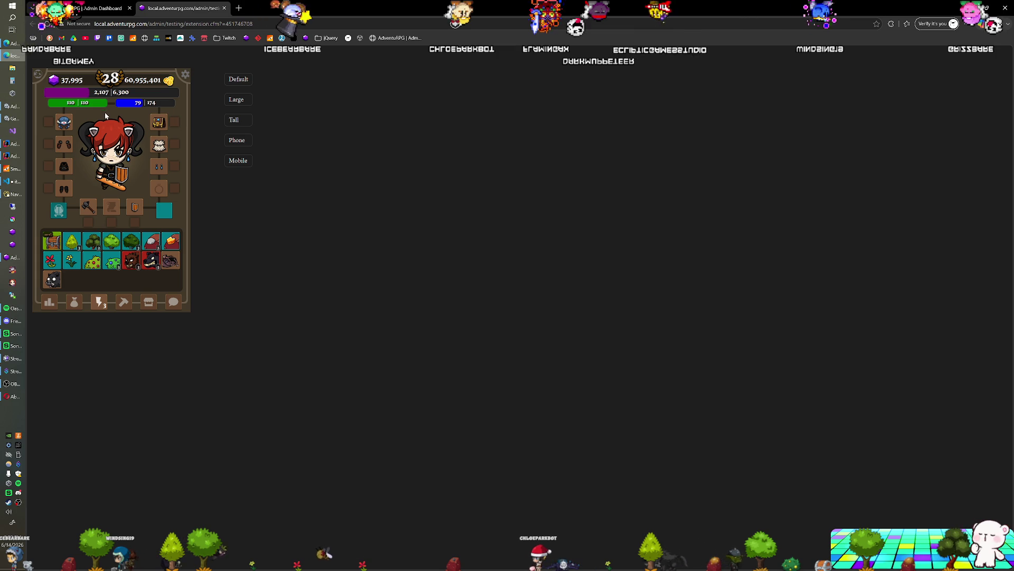
{"action": "key", "text": "alt+Tab"}
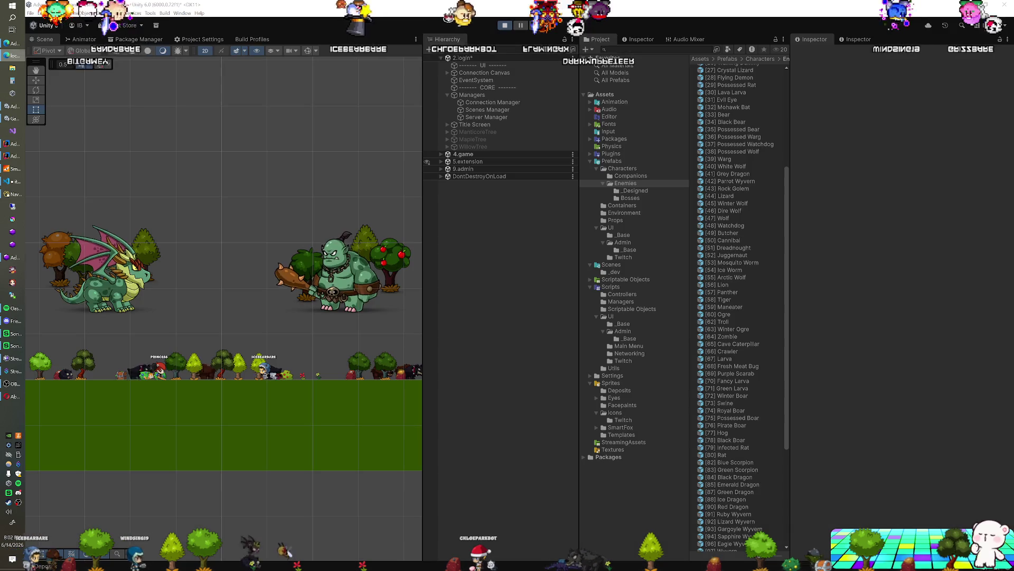
{"action": "key", "text": "alt+Tab"}
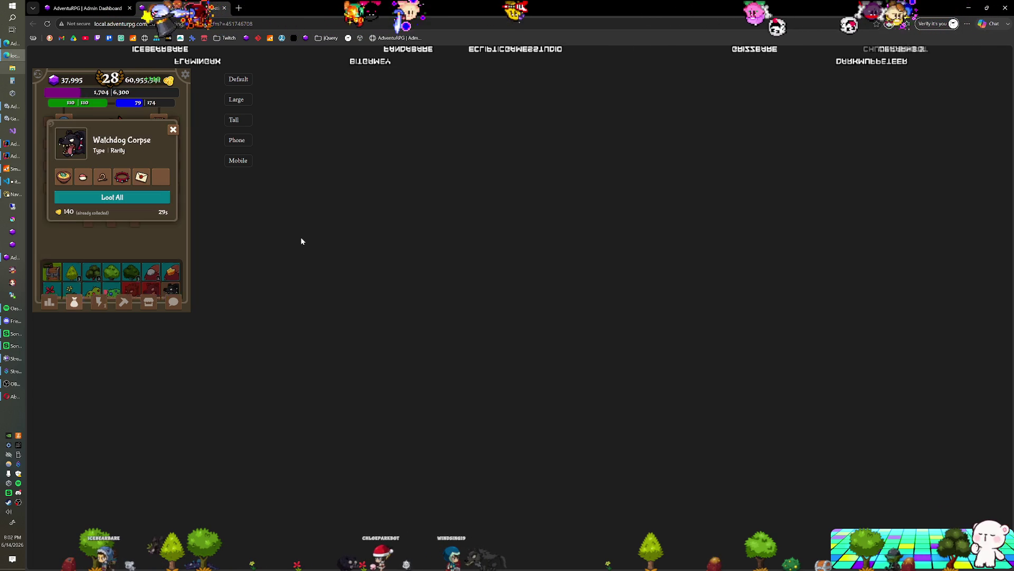
{"action": "left_click", "coordinate": [173, 131]}
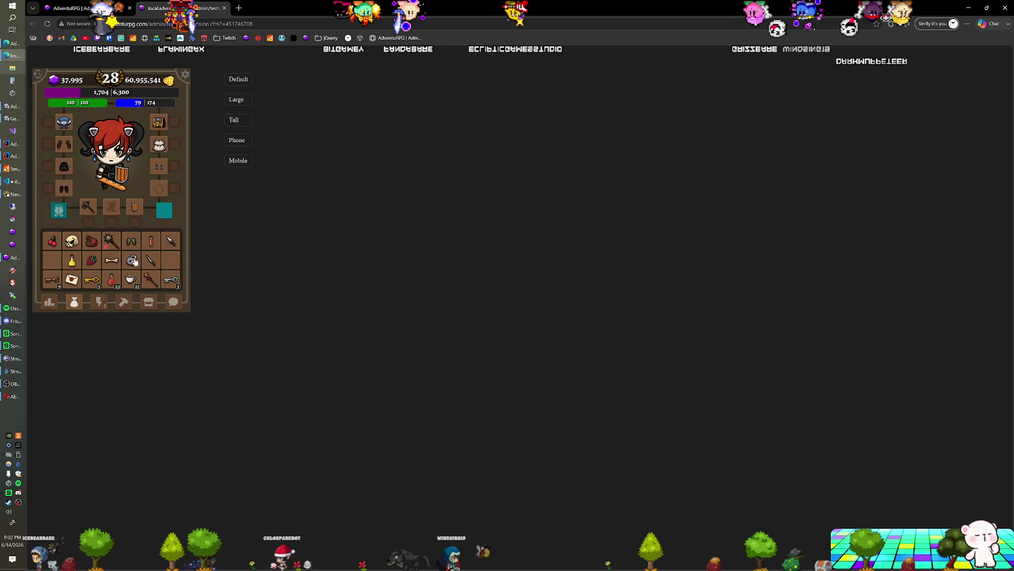
Show the other inventory set, then return to the admin Characters tab
{"action": "left_click", "coordinate": [106, 300]}
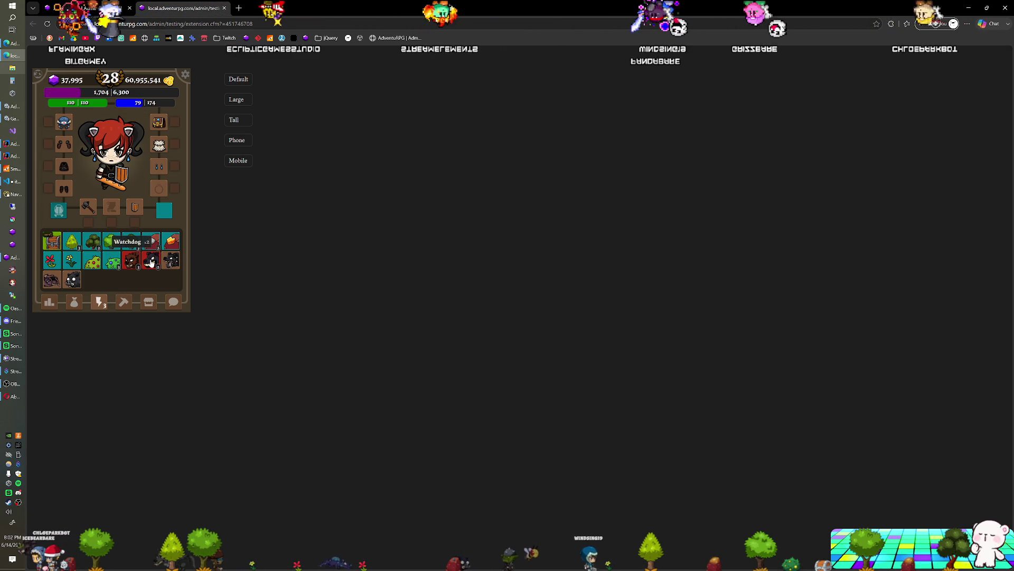
{"action": "left_click", "coordinate": [151, 261]}
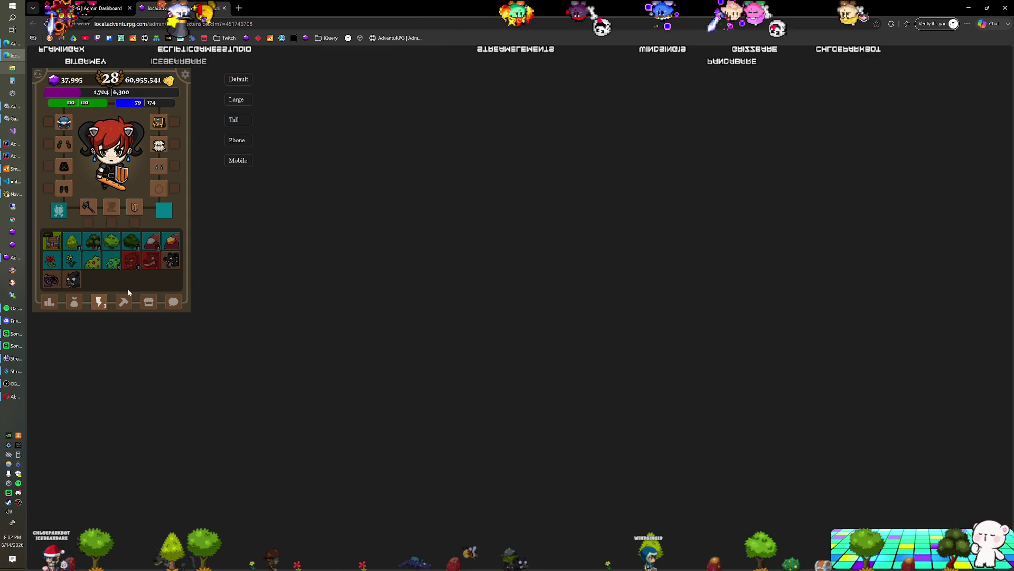
{"action": "left_click", "coordinate": [98, 8]}
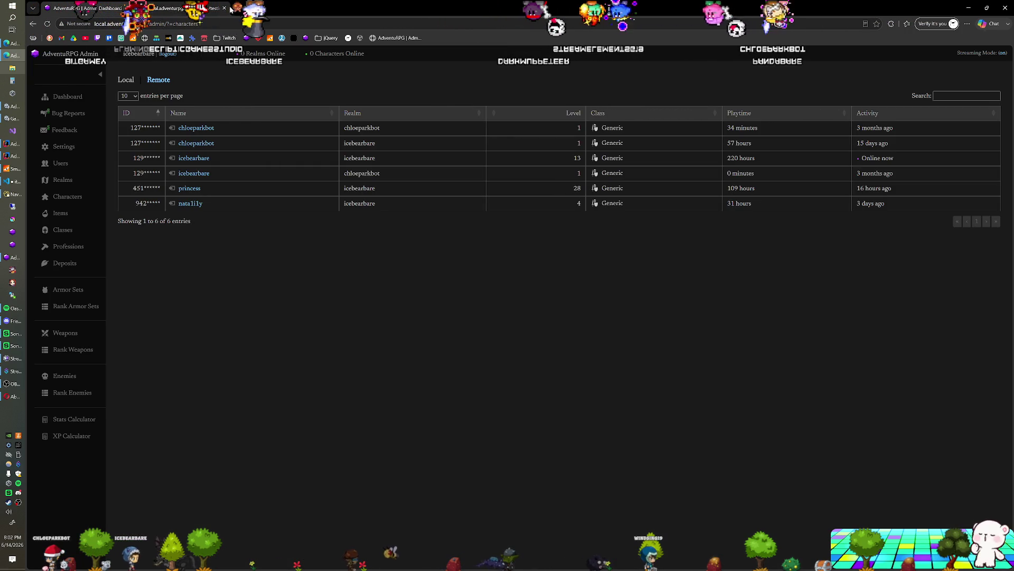
In a new tab, open the AdventuRPG board from the Trello boards overview
{"action": "left_click", "coordinate": [238, 8]}
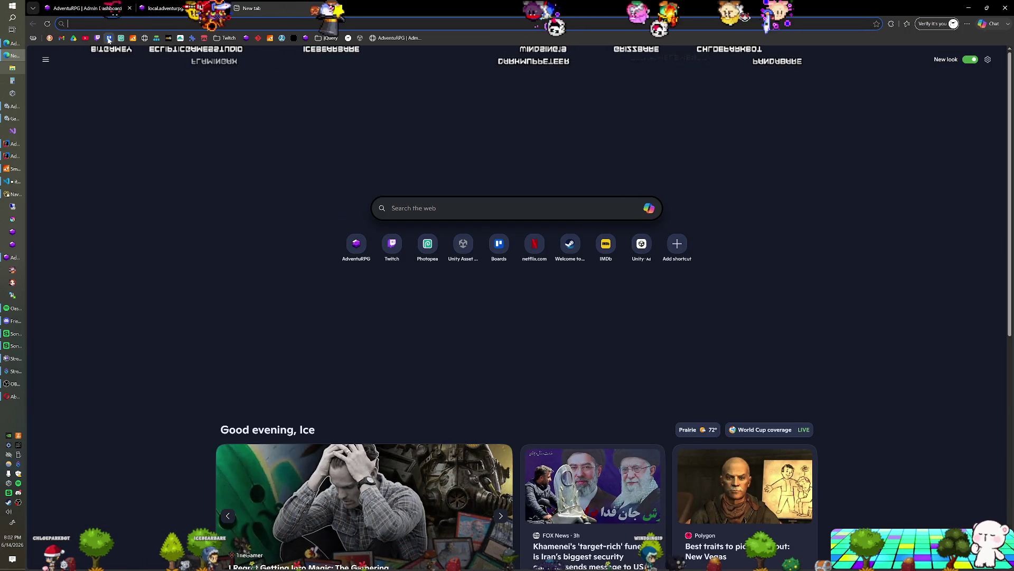
{"action": "left_click", "coordinate": [133, 38]}
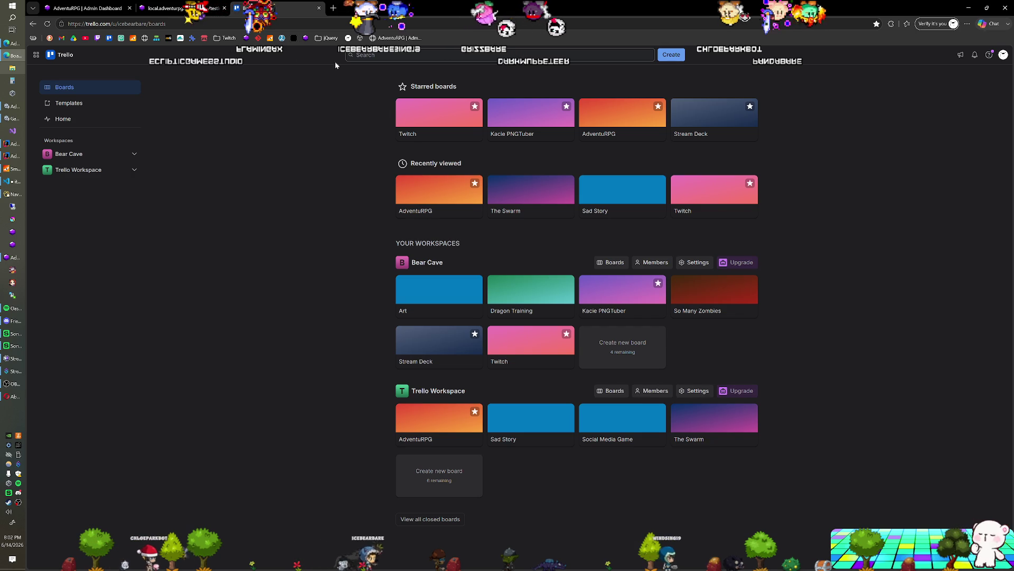
{"action": "left_click", "coordinate": [586, 121]}
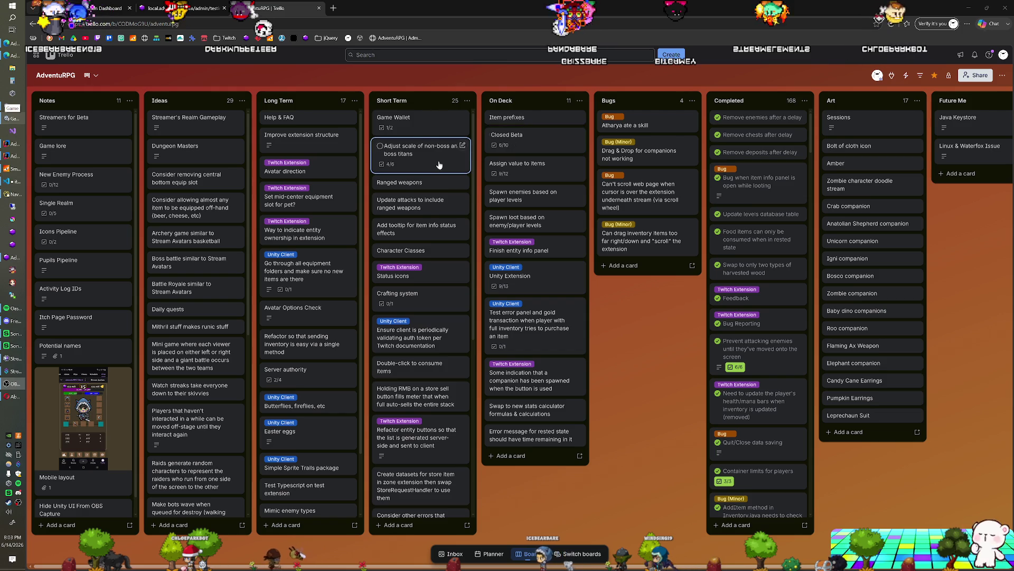
Scroll through the Short Term cards, then bring the Unity game view to the front
{"action": "scroll", "coordinate": [439, 165], "scroll_direction": "down", "scroll_amount": 3}
{"action": "scroll", "coordinate": [431, 172], "scroll_direction": "up", "scroll_amount": 3}
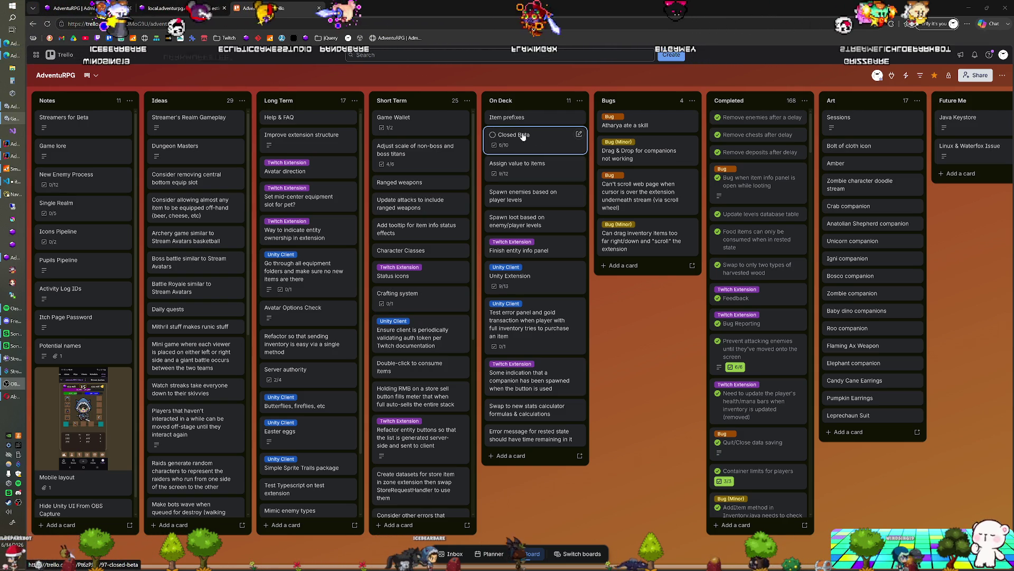
{"action": "scroll", "coordinate": [421, 212], "scroll_direction": "down", "scroll_amount": 3}
{"action": "scroll", "coordinate": [421, 212], "scroll_direction": "up", "scroll_amount": 2}
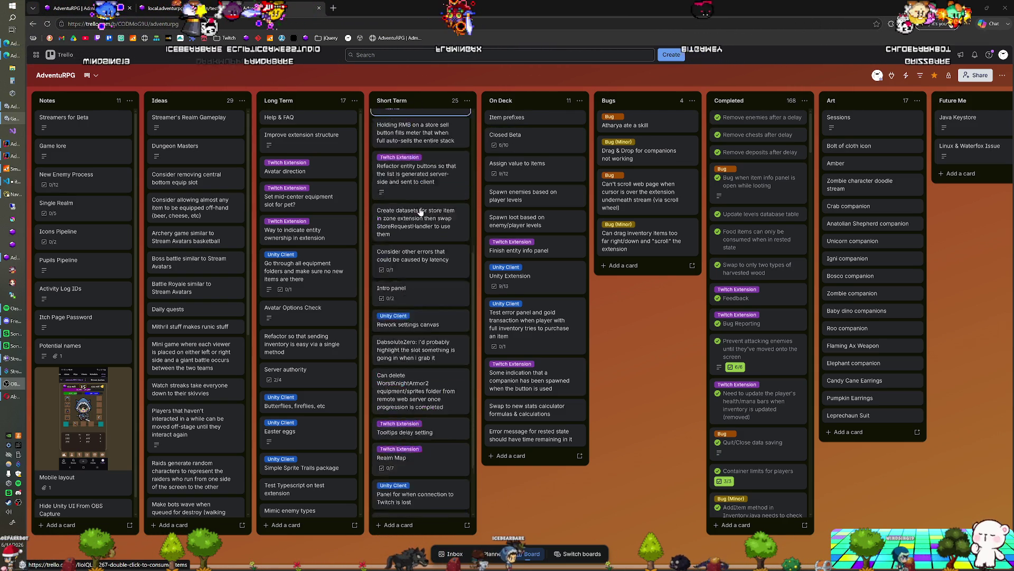
{"action": "scroll", "coordinate": [421, 212], "scroll_direction": "up", "scroll_amount": 1}
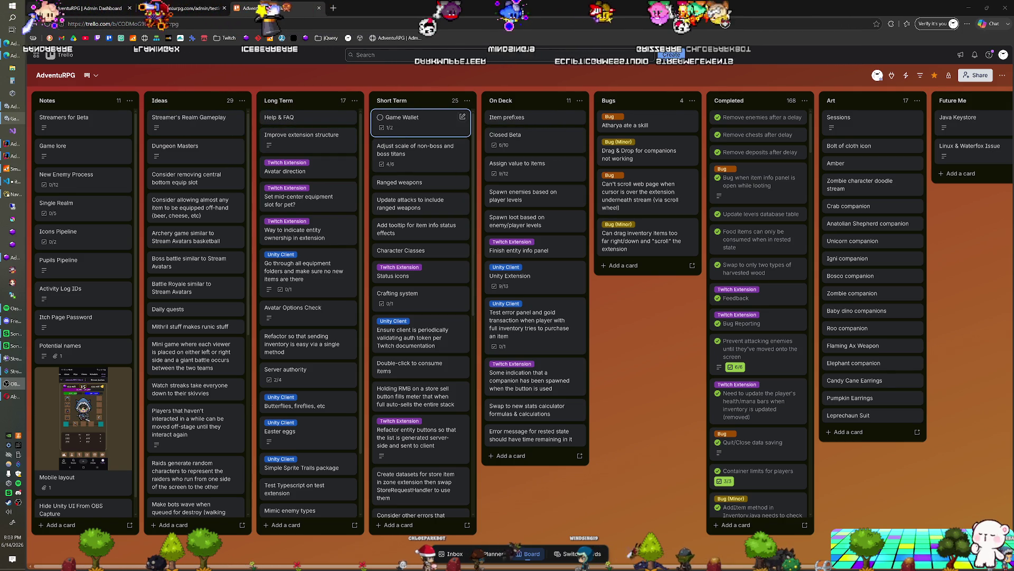
{"action": "left_click", "coordinate": [20, 68]}
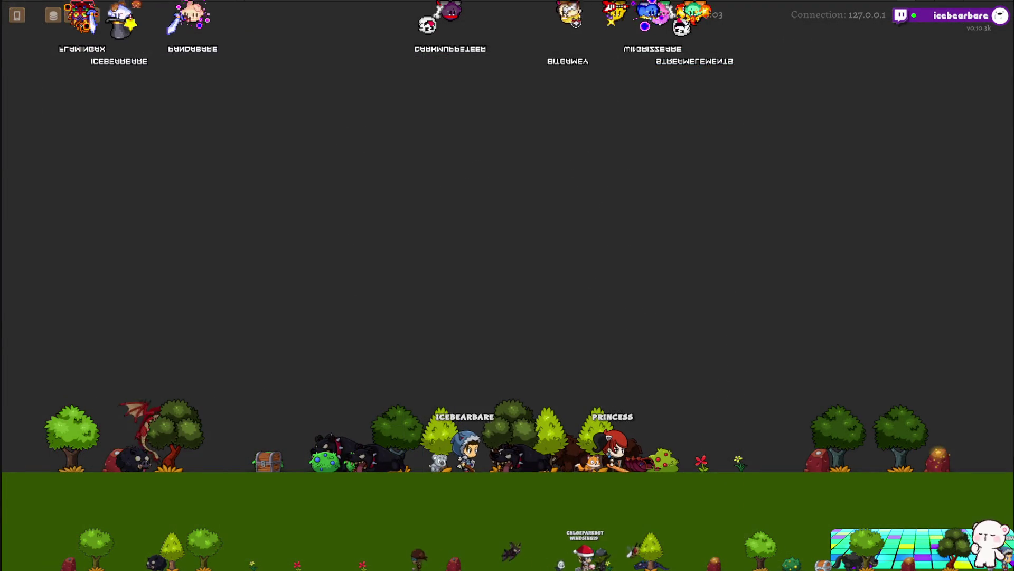
Return to the browser and switch to the AdventuRPG Admin Characters tab
{"action": "left_click", "coordinate": [14, 57]}
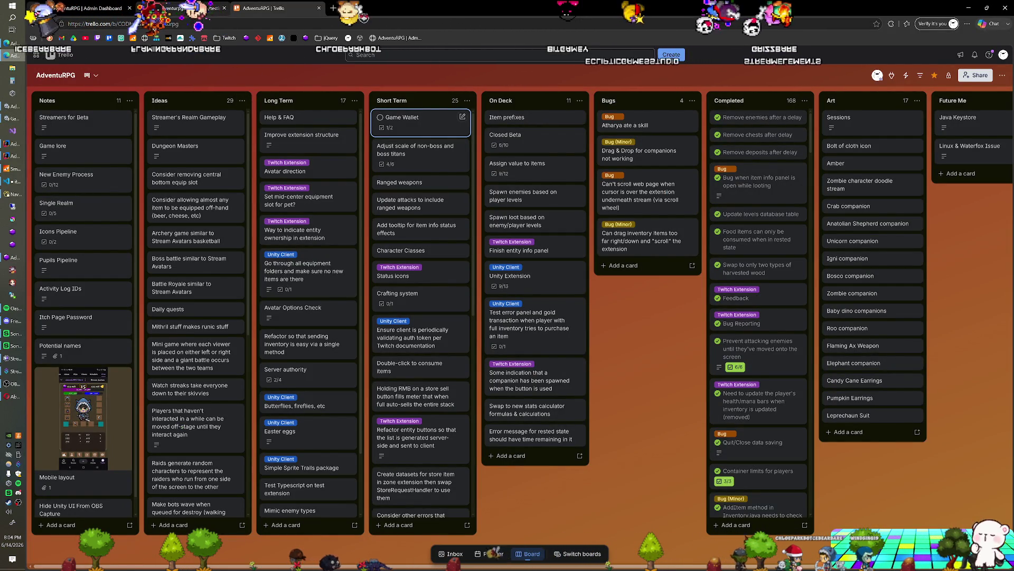
{"action": "key", "text": "ctrl+shift+Tab"}
{"action": "key", "text": "ctrl+shift+Tab"}
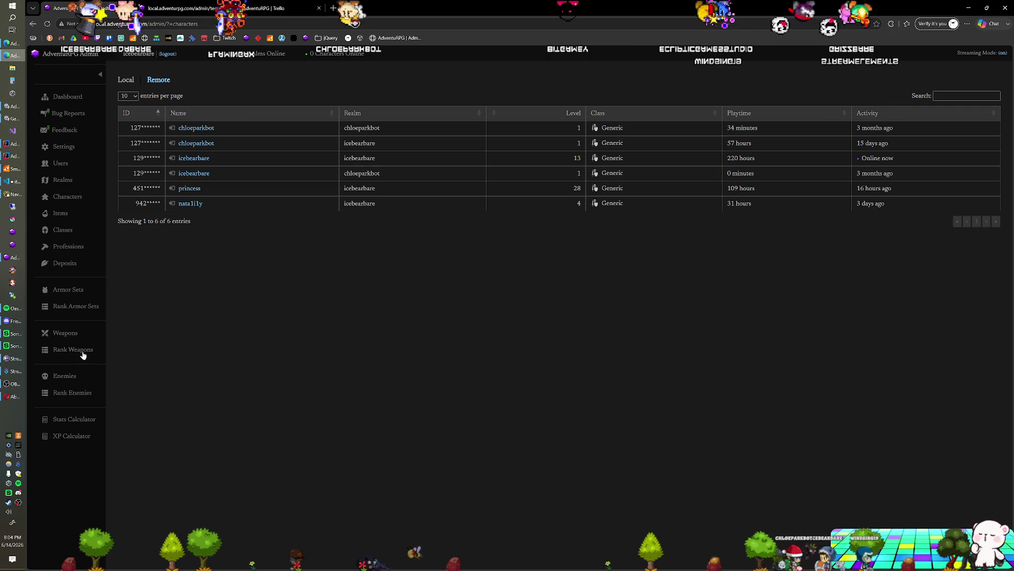
Check the Wyvern rows in Rank Enemies, then open the game's character and settings panels
{"action": "left_click", "coordinate": [66, 394]}
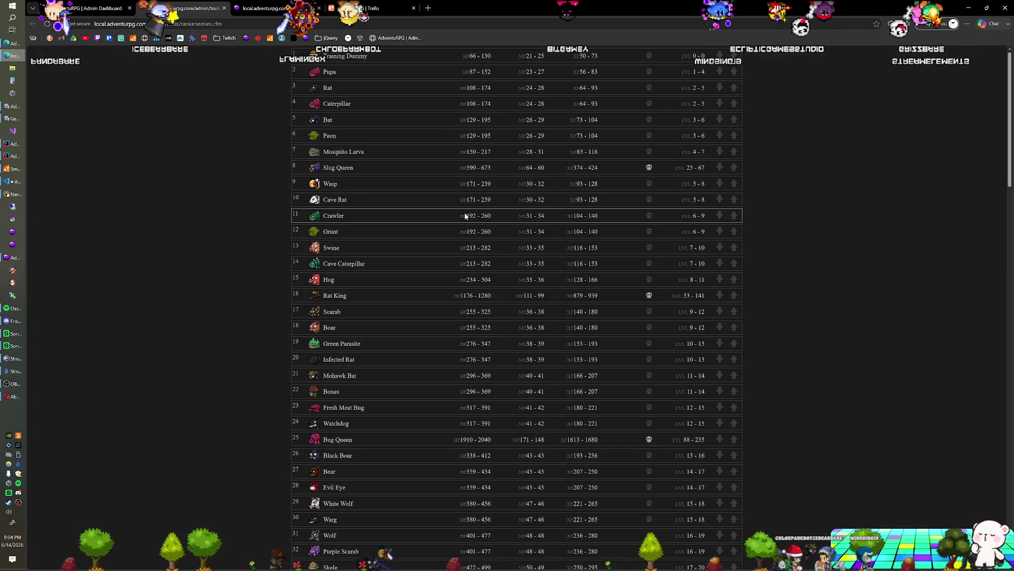
{"action": "scroll", "coordinate": [415, 227], "scroll_direction": "down", "scroll_amount": 12}
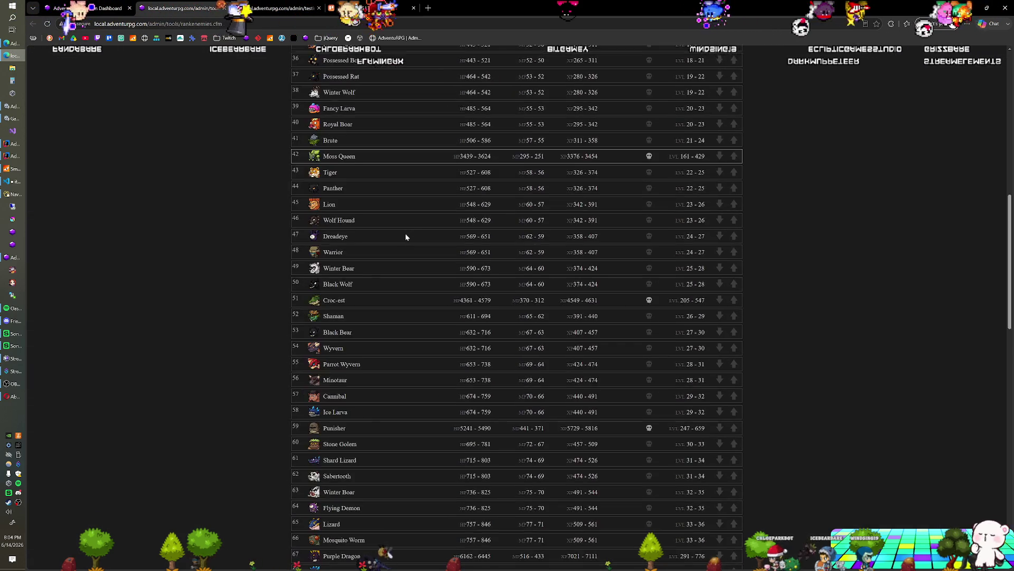
{"action": "scroll", "coordinate": [406, 237], "scroll_direction": "down", "scroll_amount": 2}
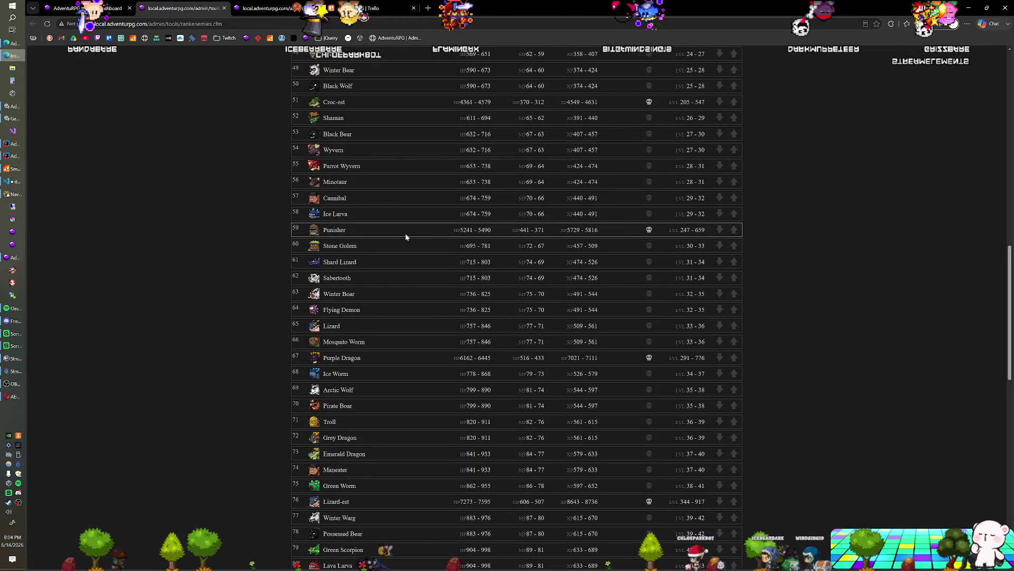
{"action": "scroll", "coordinate": [405, 237], "scroll_direction": "down", "scroll_amount": 3}
{"action": "scroll", "coordinate": [406, 237], "scroll_direction": "up", "scroll_amount": 5}
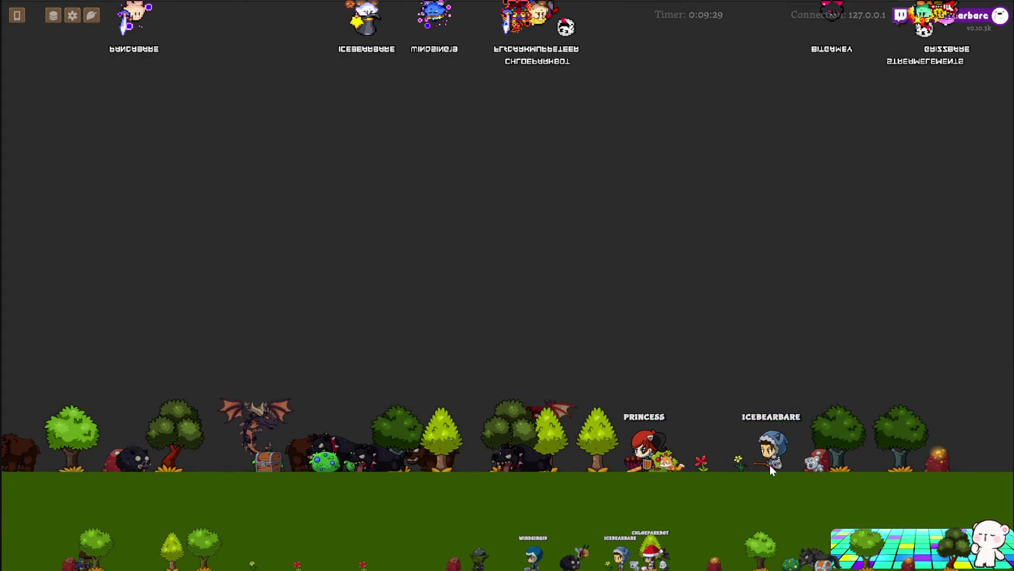
{"action": "left_click", "coordinate": [17, 16]}
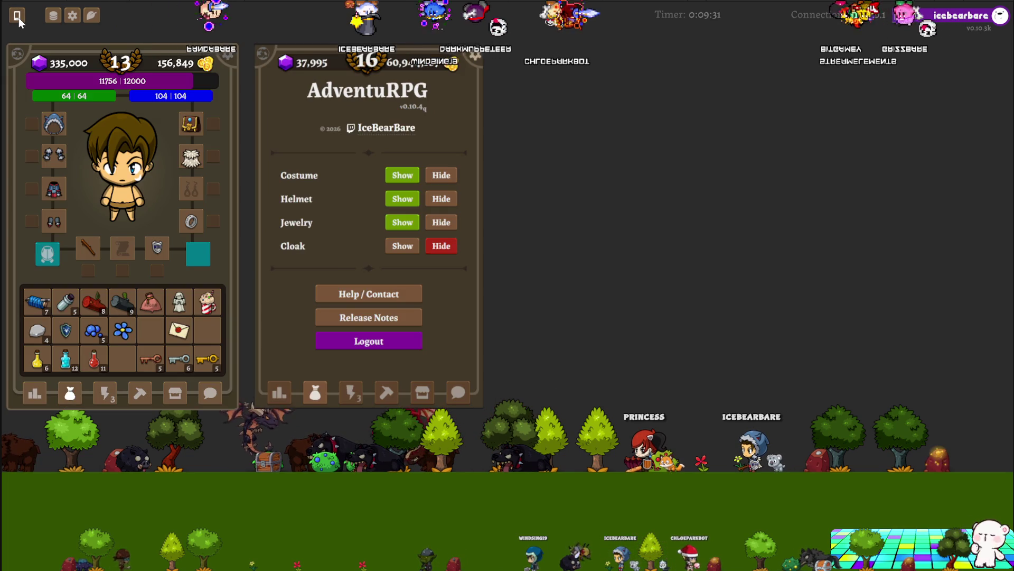
{"action": "left_click", "coordinate": [493, 255]}
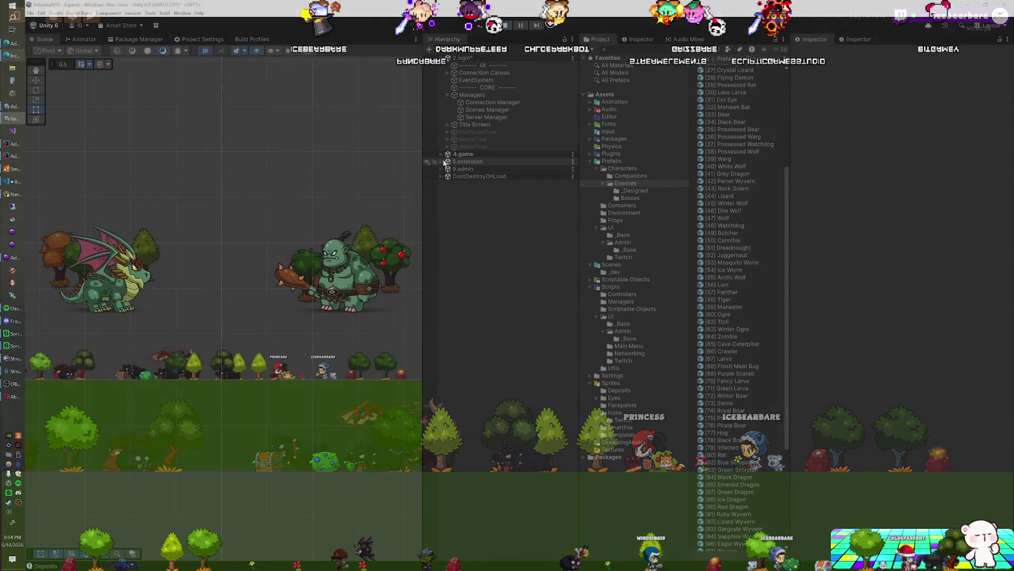
Scale the running Wyvern clone to 0.33 and lower its _Container to about Y -1.59
{"action": "left_click", "coordinate": [443, 161]}
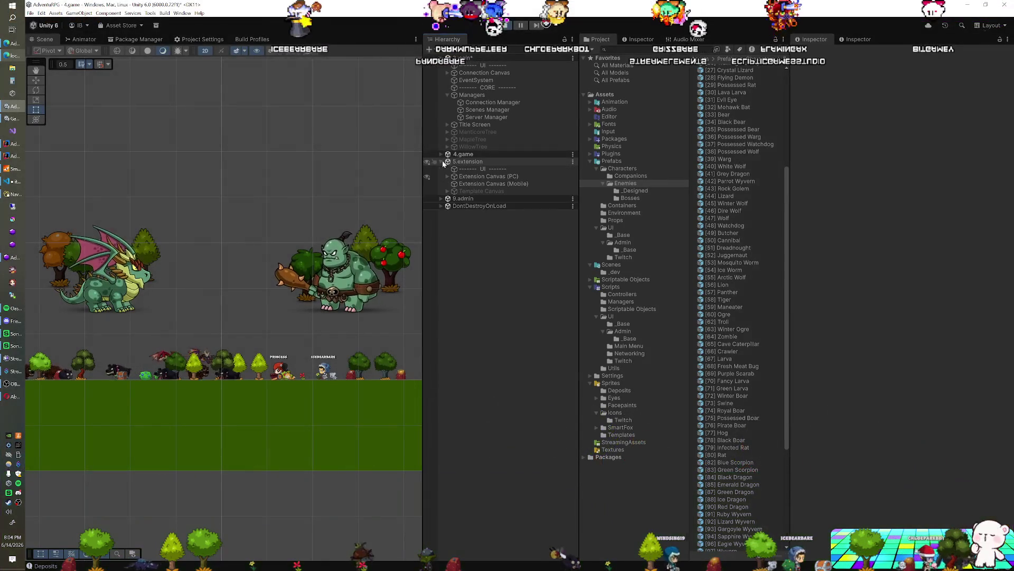
{"action": "left_click", "coordinate": [441, 155]}
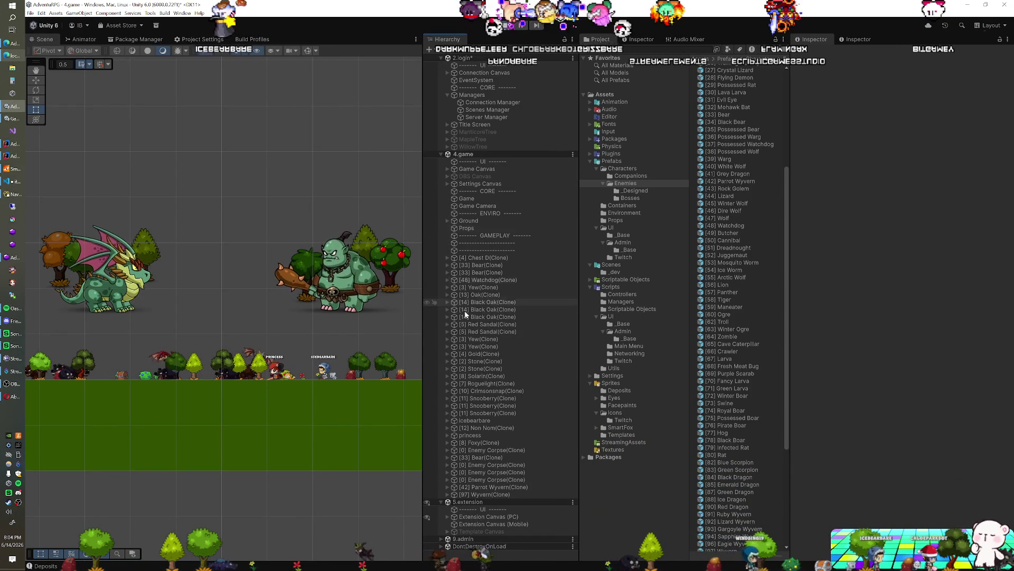
{"action": "left_click", "coordinate": [448, 495]}
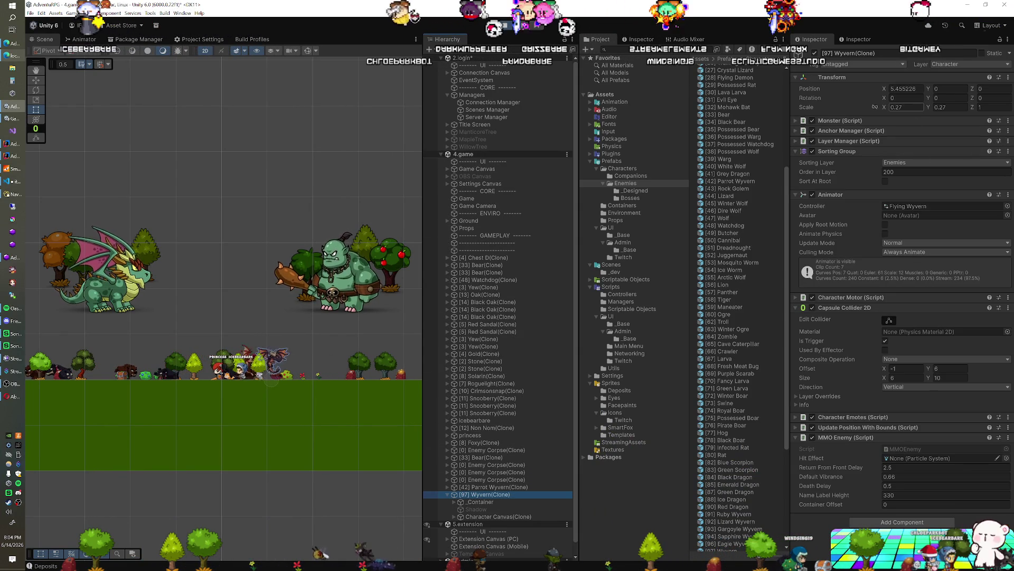
{"action": "type", "text": "0.33"}
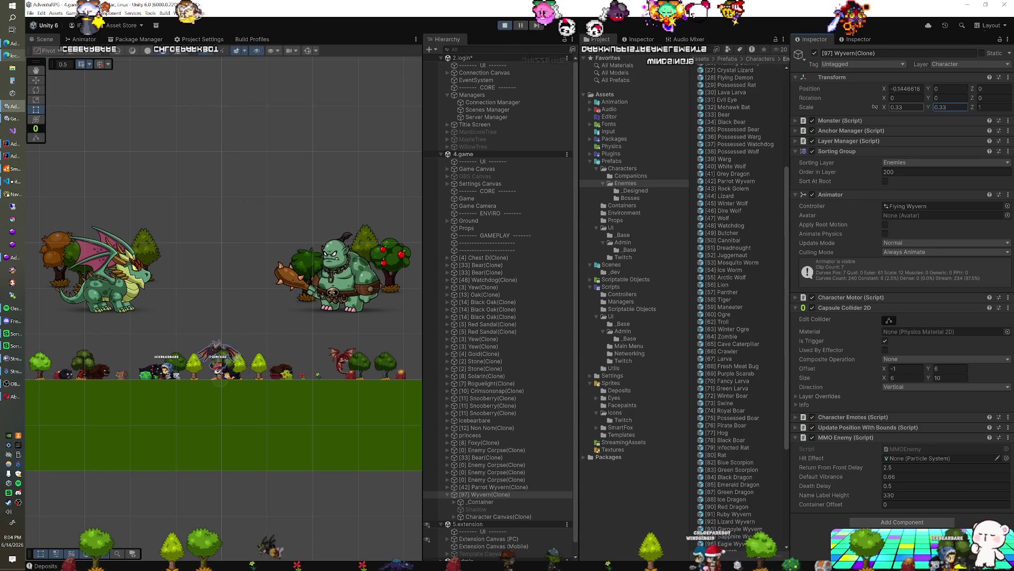
{"action": "left_click", "coordinate": [469, 501]}
{"action": "left_click_drag", "start_coordinate": [929, 88], "coordinate": [905, 94]}
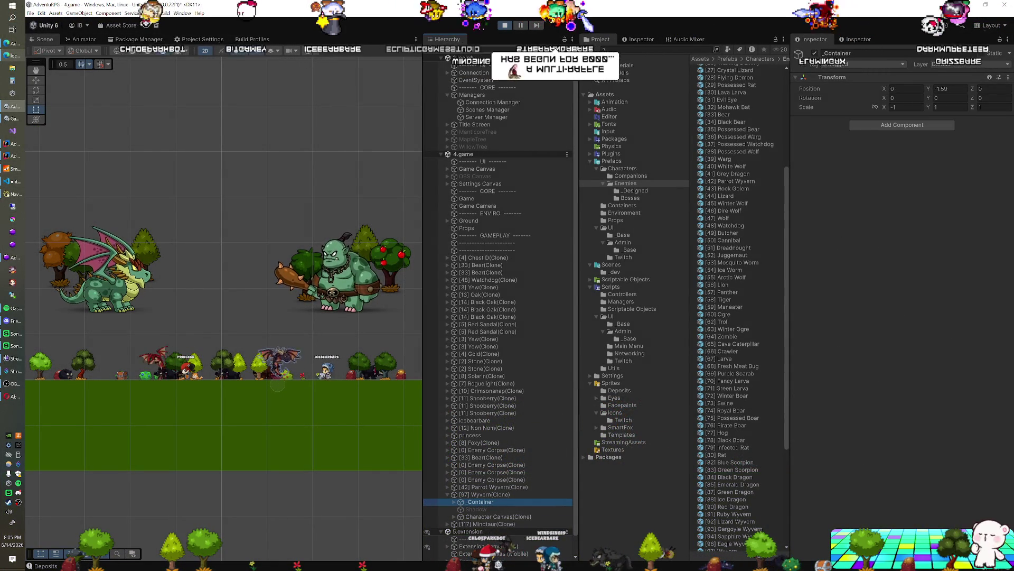
Exit Play mode, check the SmartFoxServer console, and glance at the admin enemy-ranking page
{"action": "key", "text": "ctrl+p"}
{"action": "scroll", "coordinate": [745, 211], "scroll_direction": "down", "scroll_amount": 8}
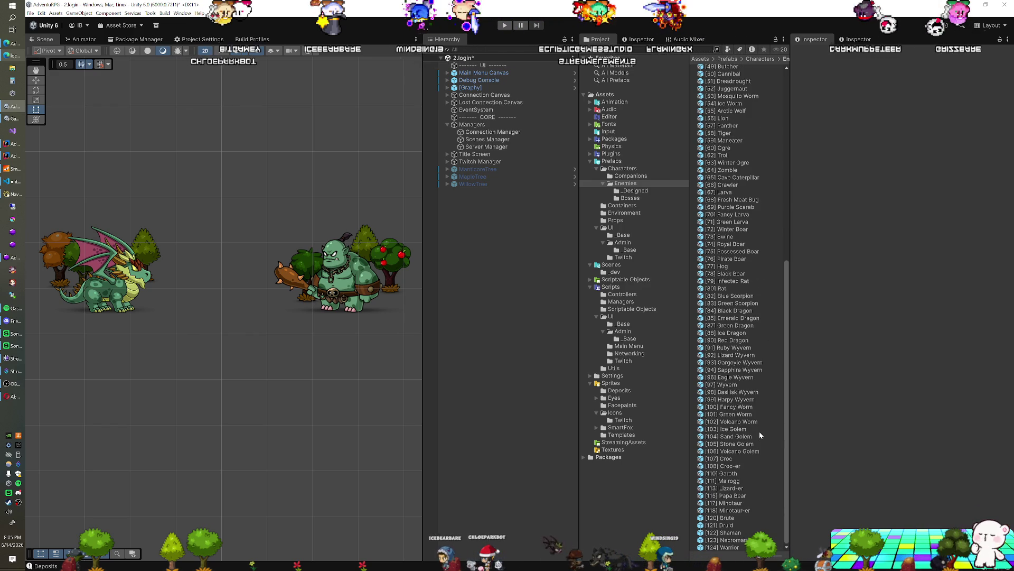
{"action": "scroll", "coordinate": [743, 386], "scroll_direction": "up", "scroll_amount": 5}
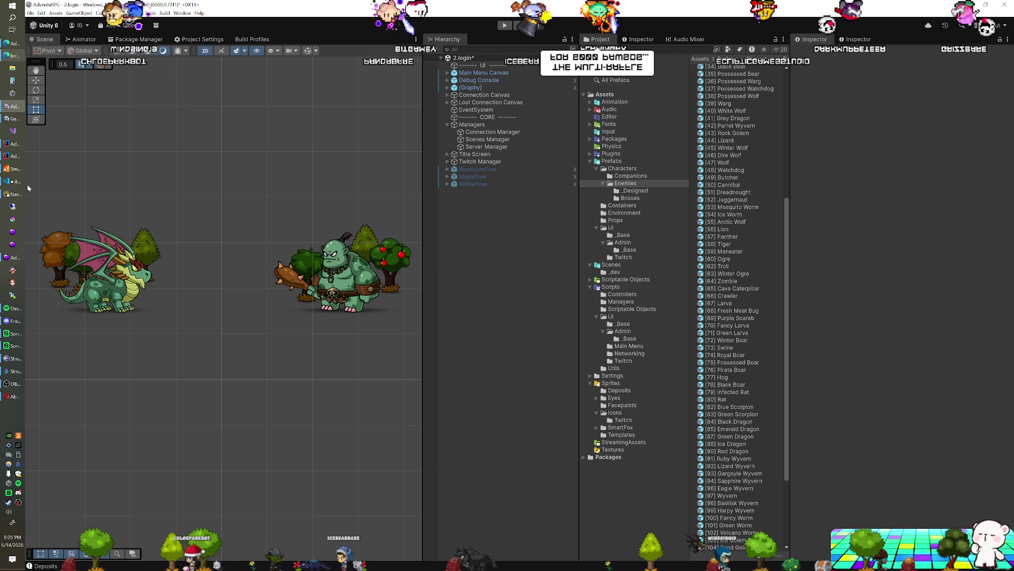
{"action": "left_click", "coordinate": [9, 168]}
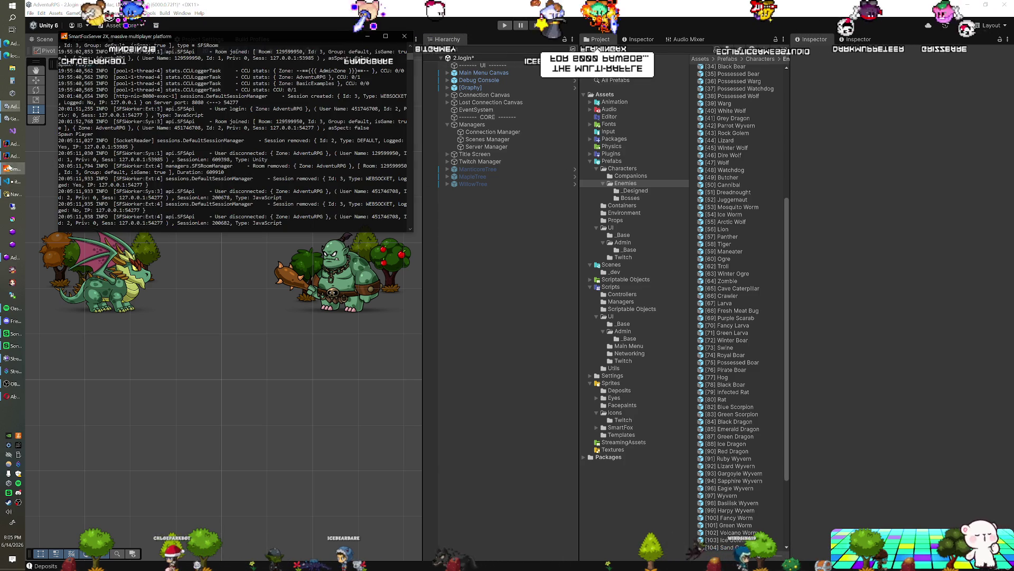
{"action": "left_click", "coordinate": [13, 55]}
{"action": "key", "text": "alt+Tab"}
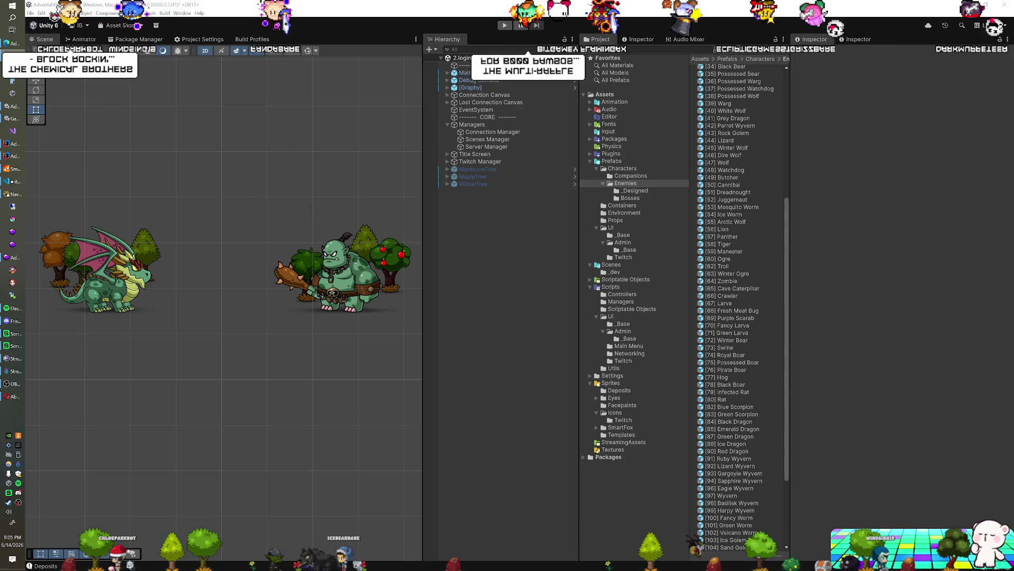
Add a '0.33, -1.6' card to Trello's On Deck list and move it to the top
{"action": "key", "text": "alt+Tab"}
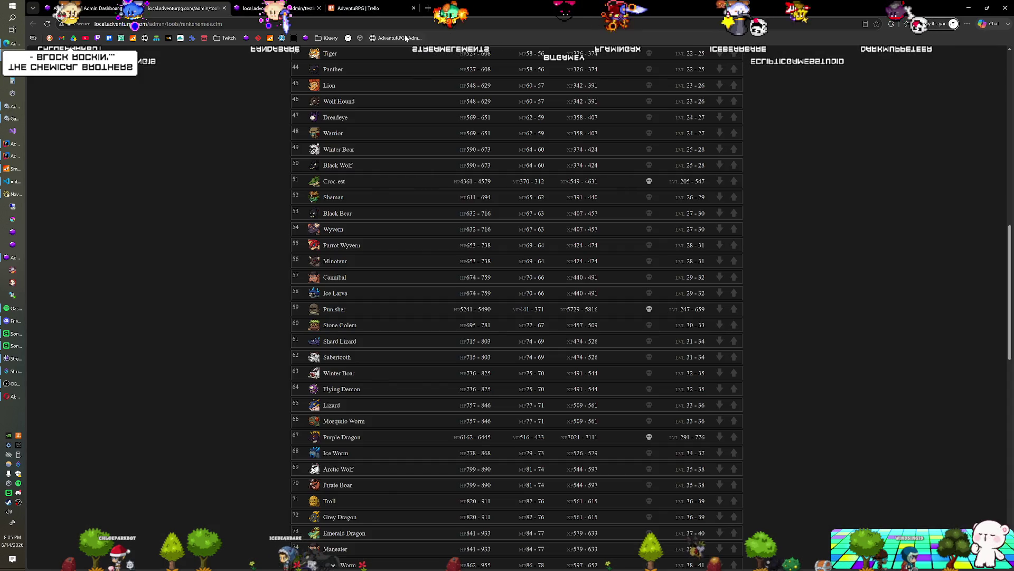
{"action": "left_click", "coordinate": [383, 15]}
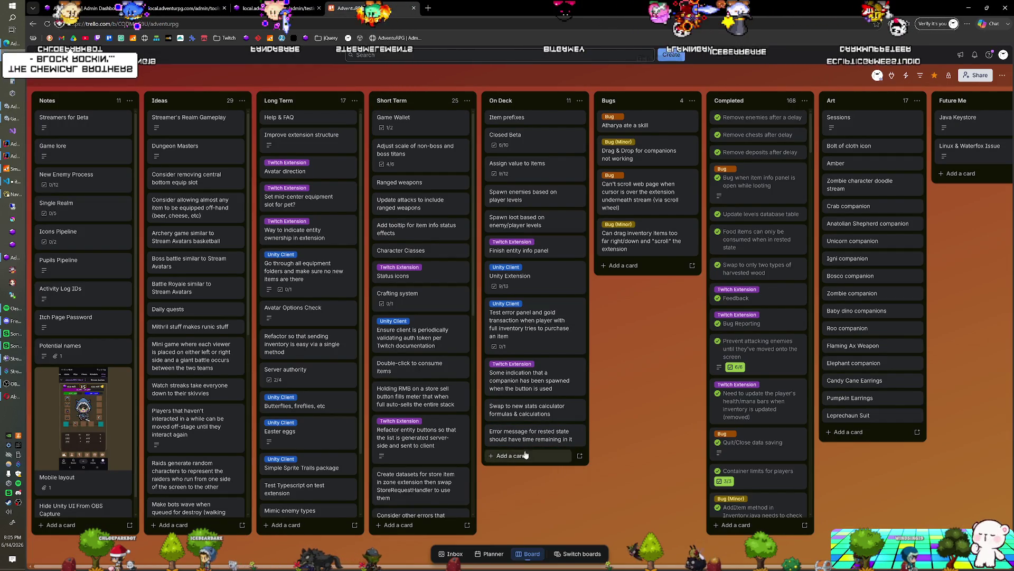
{"action": "left_click", "coordinate": [536, 297]}
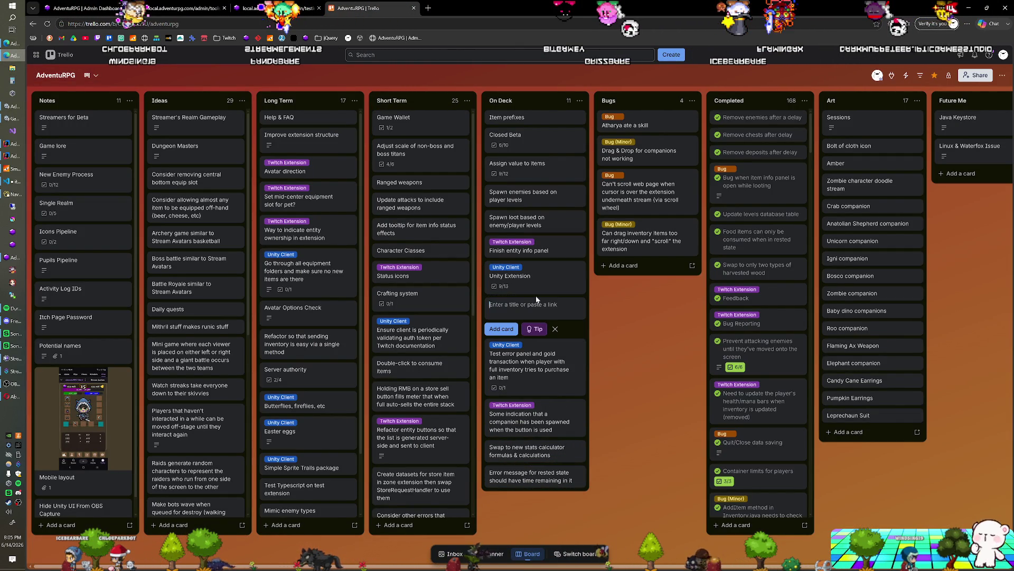
{"action": "type", "text": "033, -1"}
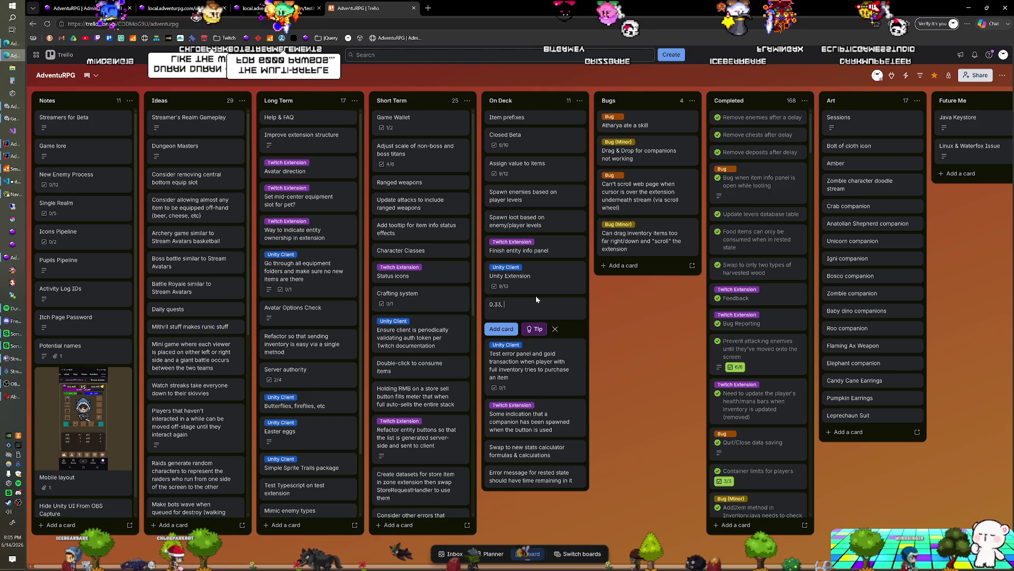
{"action": "type", "text": ".6"}
{"action": "key", "text": "Return"}
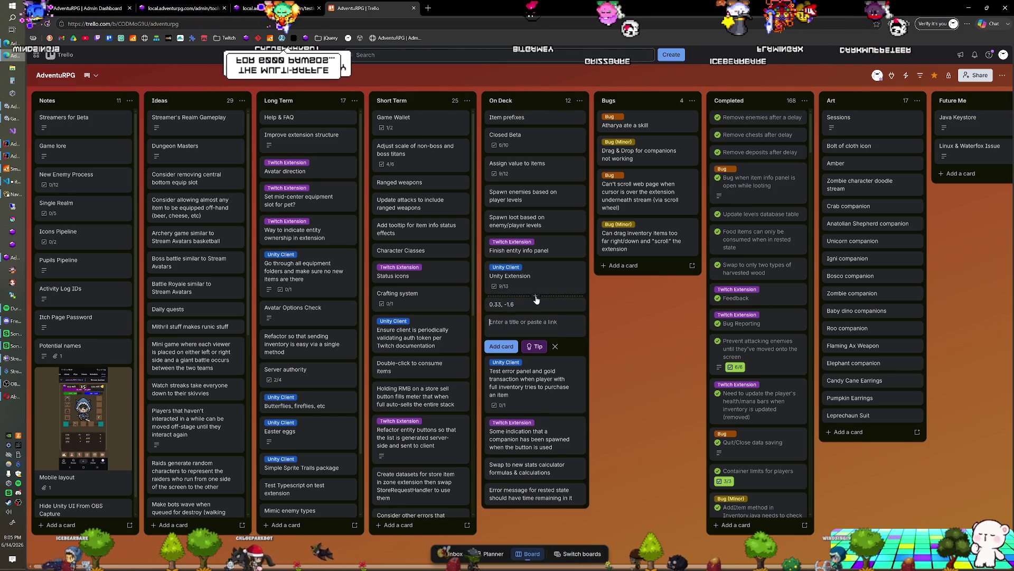
{"action": "left_click_drag", "start_coordinate": [534, 305], "coordinate": [522, 118]}
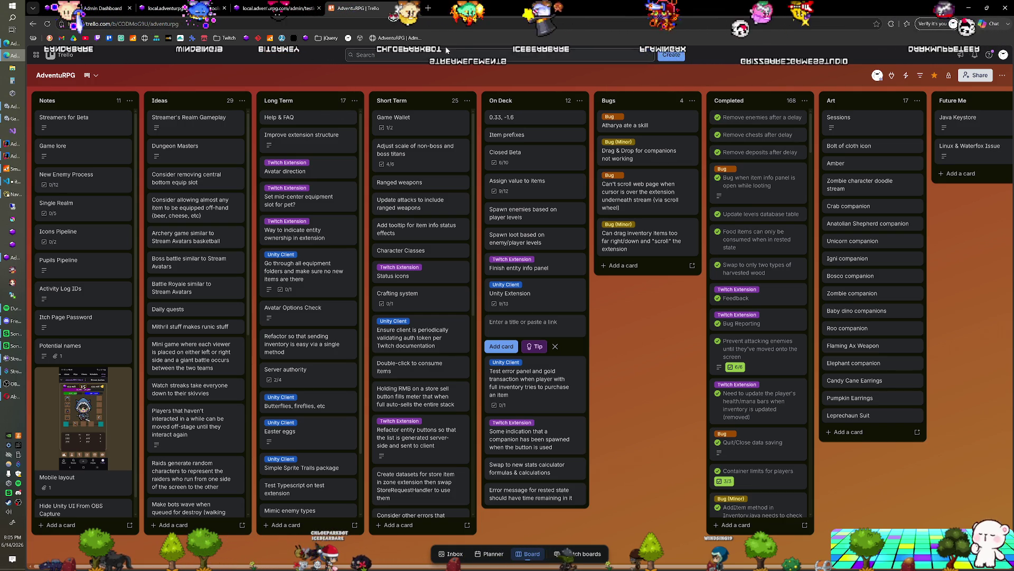
{"action": "key", "text": "alt+Tab"}
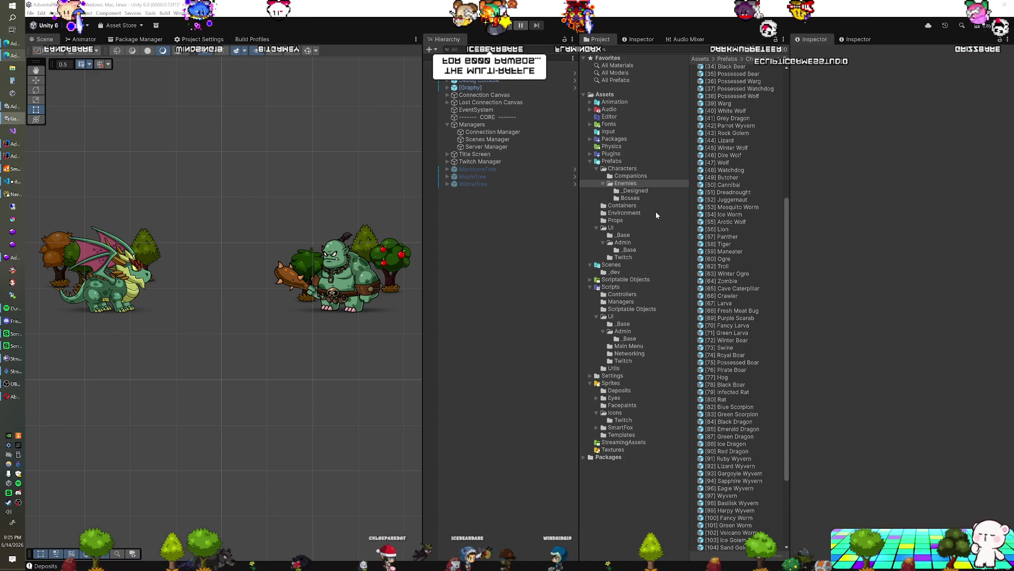
Select the eight Enemies prefabs from Ruby Wyvern through Basilisk to Harpy Wyvern
{"action": "left_click", "coordinate": [630, 198]}
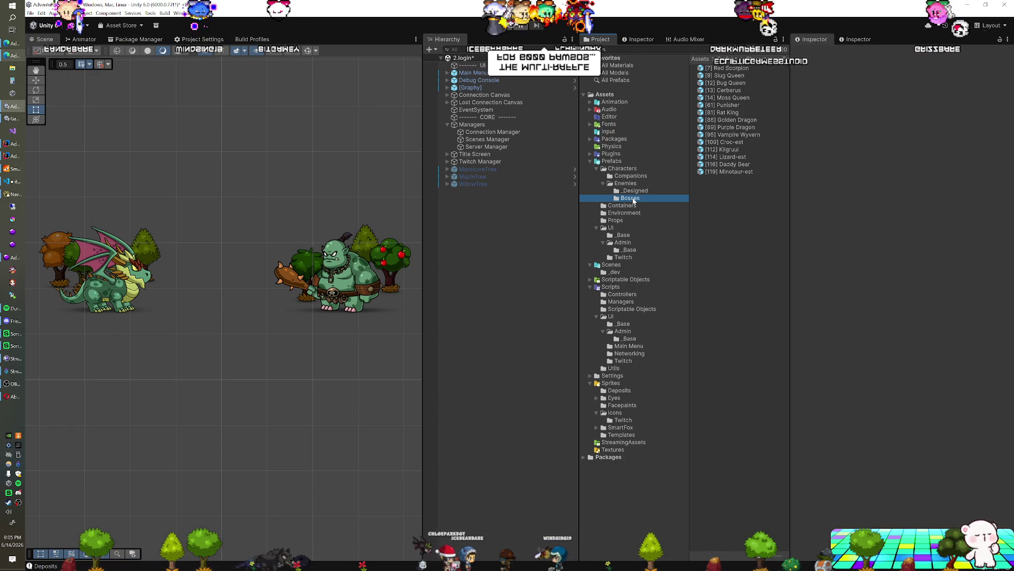
{"action": "left_click", "coordinate": [625, 183]}
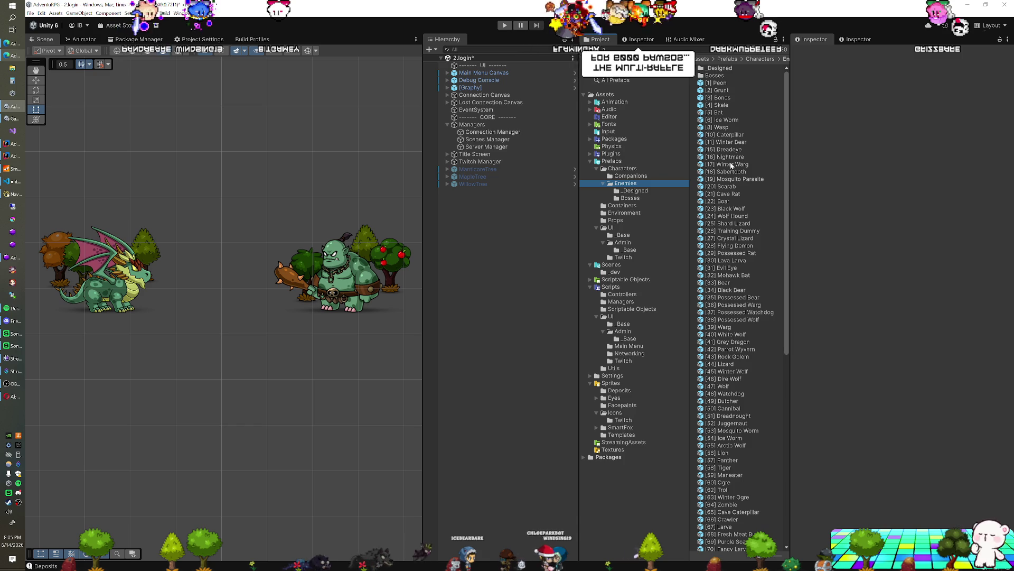
{"action": "scroll", "coordinate": [731, 165], "scroll_direction": "down", "scroll_amount": 10}
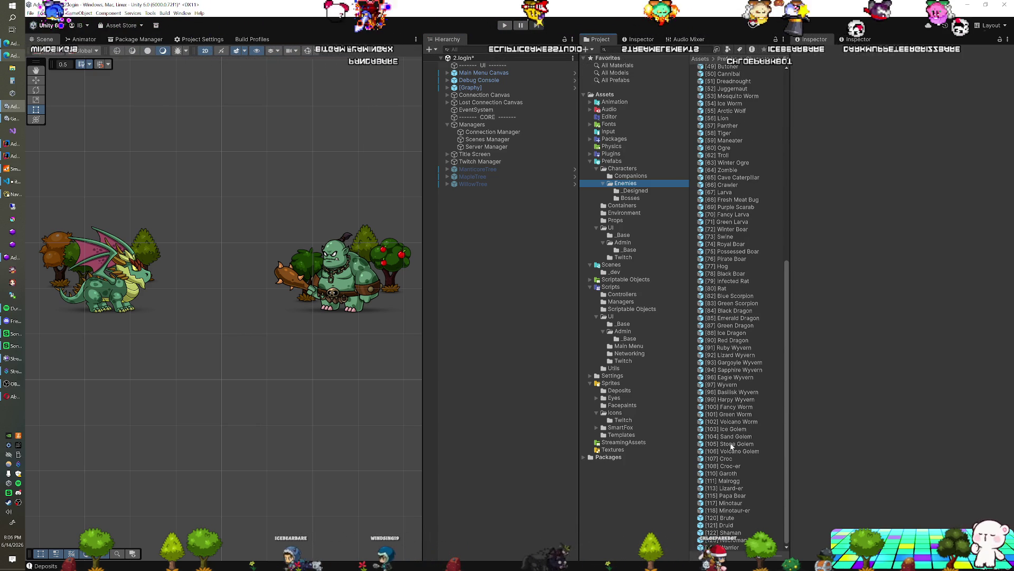
{"action": "left_click", "coordinate": [733, 392], "text": "ctrl"}
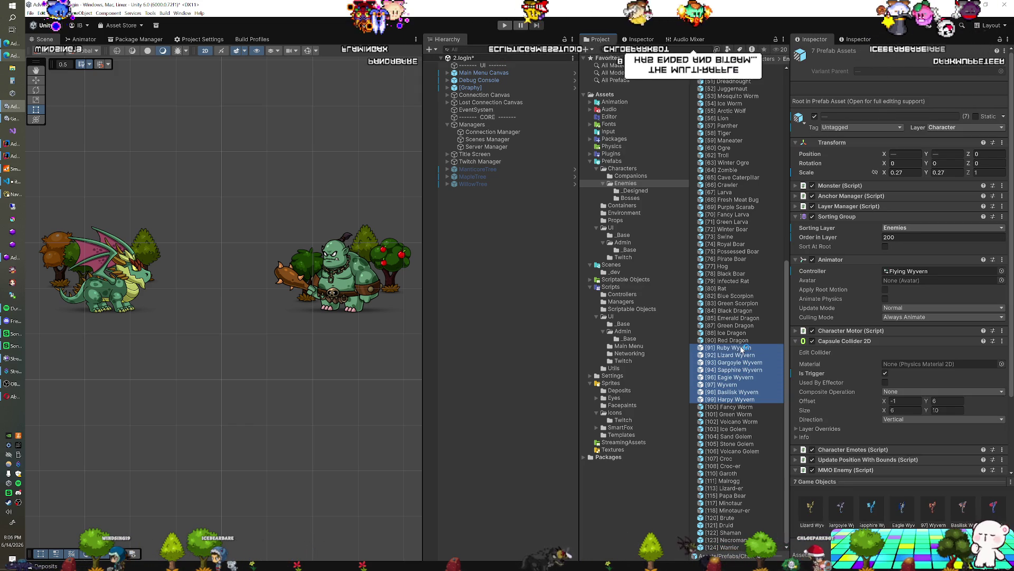
{"action": "scroll", "coordinate": [733, 358], "scroll_direction": "up", "scroll_amount": 4}
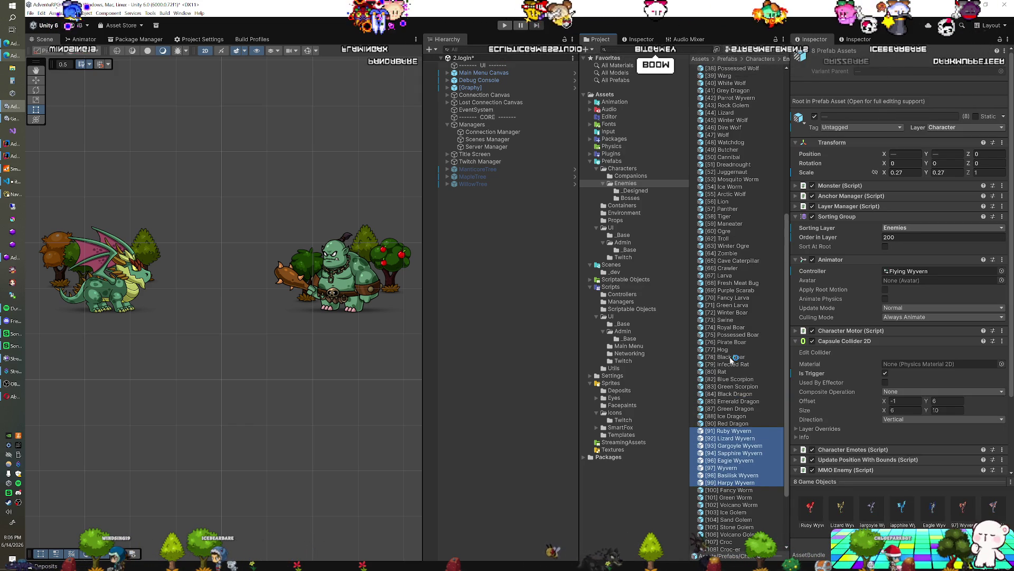
{"action": "scroll", "coordinate": [732, 358], "scroll_direction": "up", "scroll_amount": 3}
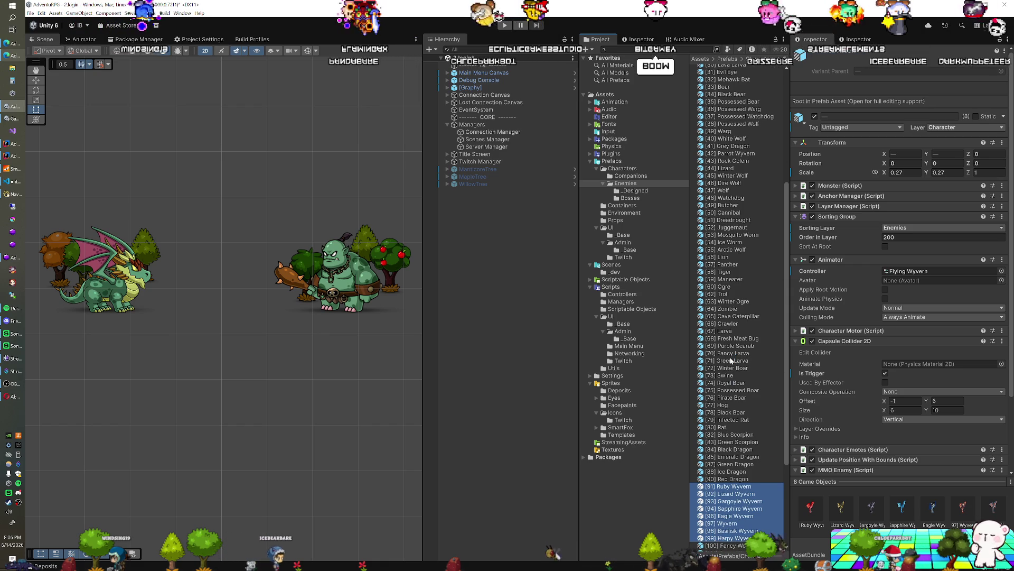
{"action": "scroll", "coordinate": [732, 360], "scroll_direction": "down", "scroll_amount": 3}
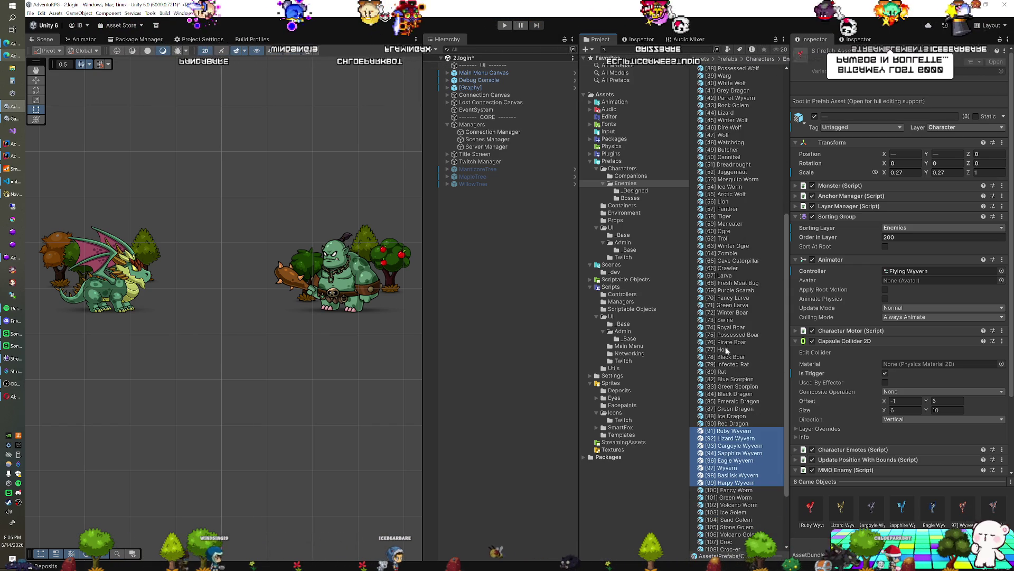
{"action": "scroll", "coordinate": [728, 344], "scroll_direction": "up", "scroll_amount": 3}
Add Parrot Wyvern to the selected wyvern prefabs
{"action": "scroll", "coordinate": [728, 344], "scroll_direction": "up", "scroll_amount": 6}
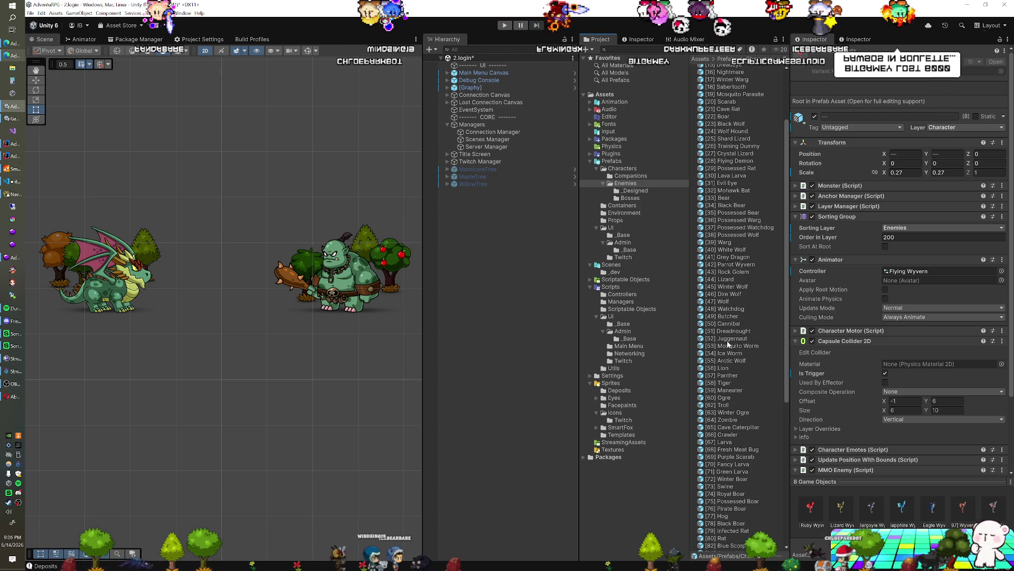
{"action": "scroll", "coordinate": [728, 344], "scroll_direction": "up", "scroll_amount": 2}
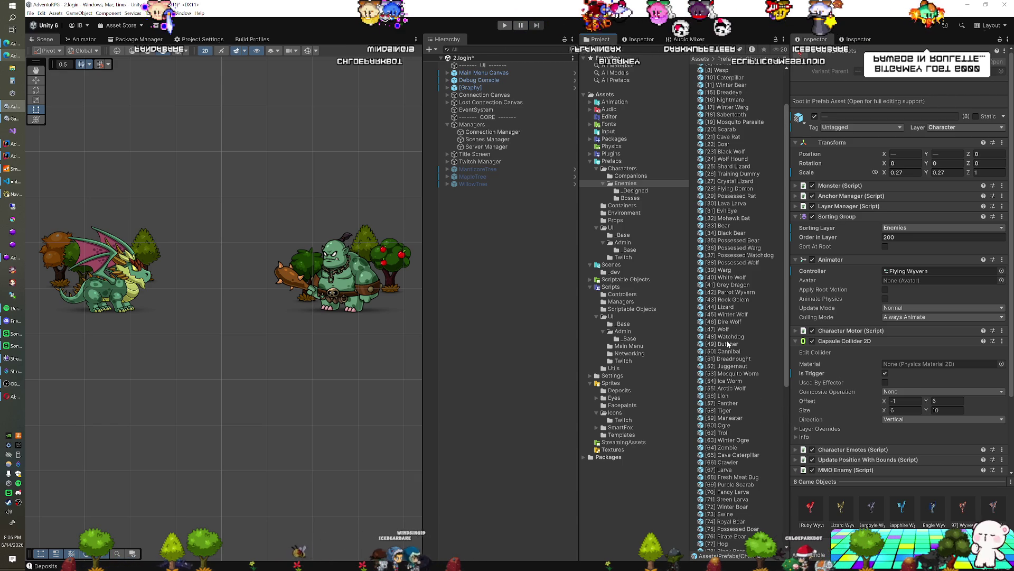
{"action": "left_click", "coordinate": [734, 293], "text": "ctrl"}
{"action": "scroll", "coordinate": [728, 317], "scroll_direction": "down", "scroll_amount": 7}
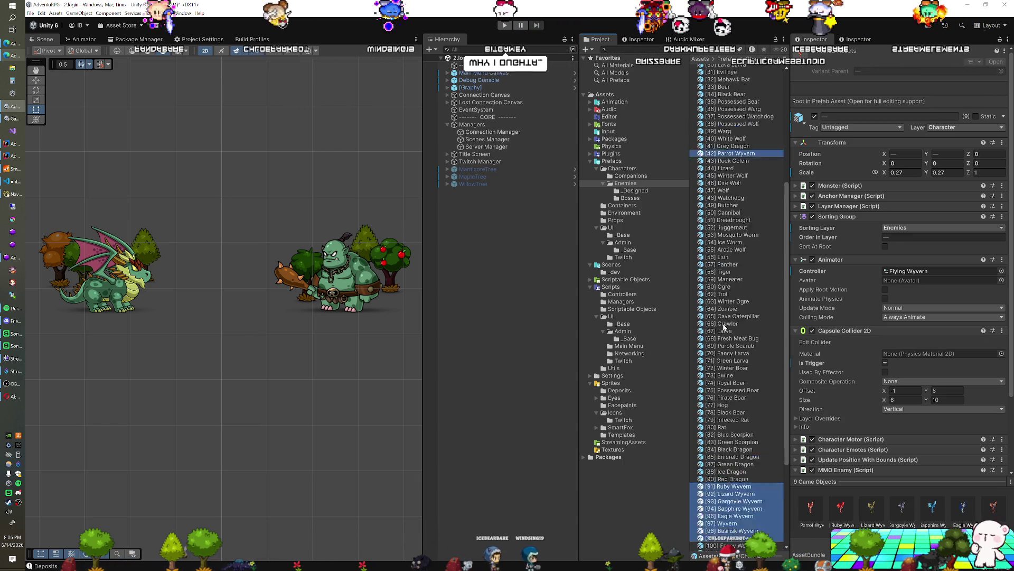
{"action": "scroll", "coordinate": [725, 326], "scroll_direction": "up", "scroll_amount": 7}
Set the wyverns' X and Y scale to 0.33 and start Play mode to test them
{"action": "left_click", "coordinate": [905, 172]}
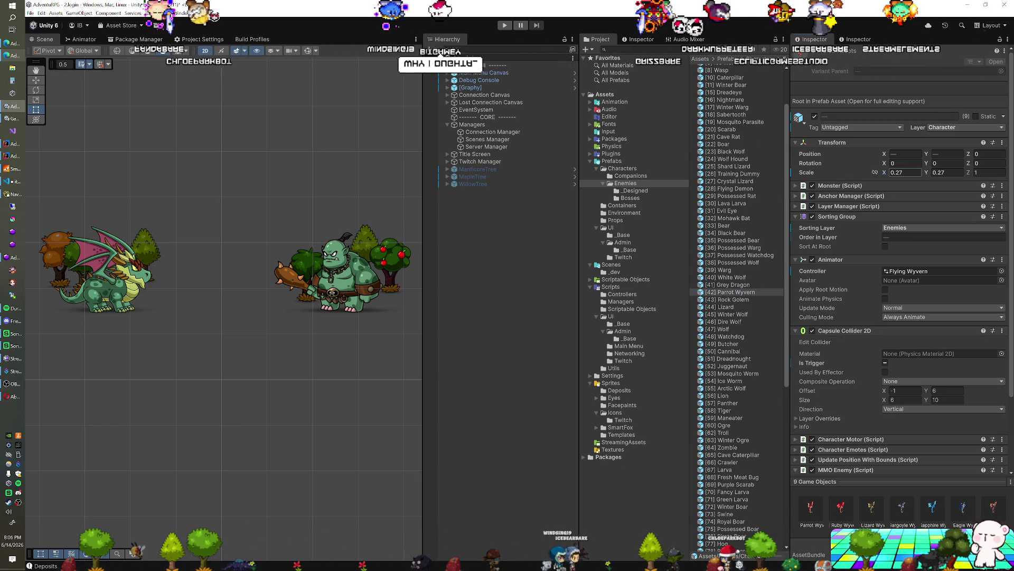
{"action": "type", "text": "0.33"}
{"action": "key", "text": "Tab"}
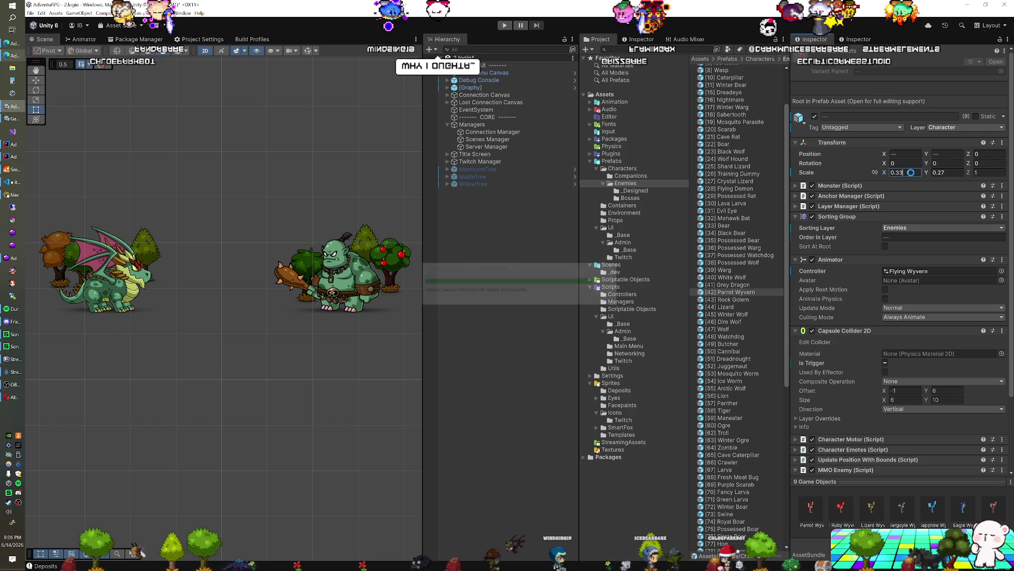
{"action": "type", "text": "0.33"}
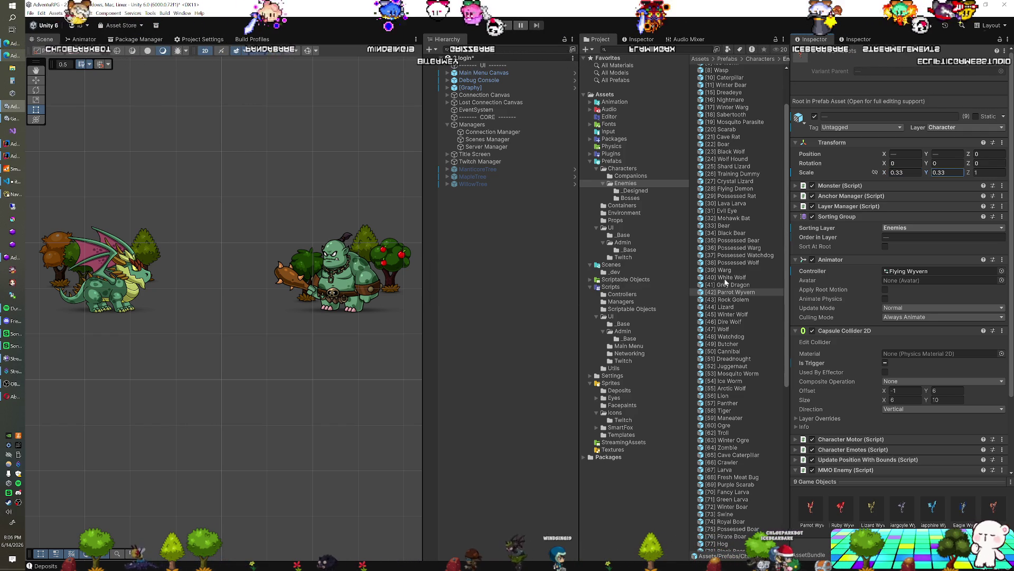
{"action": "scroll", "coordinate": [726, 282], "scroll_direction": "down", "scroll_amount": 5}
{"action": "scroll", "coordinate": [745, 281], "scroll_direction": "down", "scroll_amount": 2}
{"action": "scroll", "coordinate": [874, 405], "scroll_direction": "down", "scroll_amount": 4}
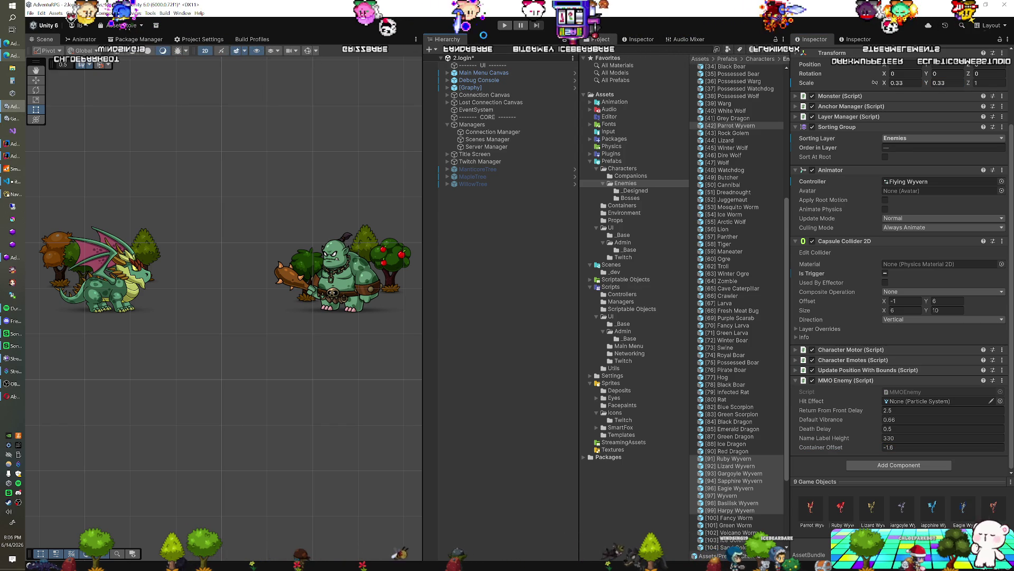
{"action": "left_click", "coordinate": [505, 26]}
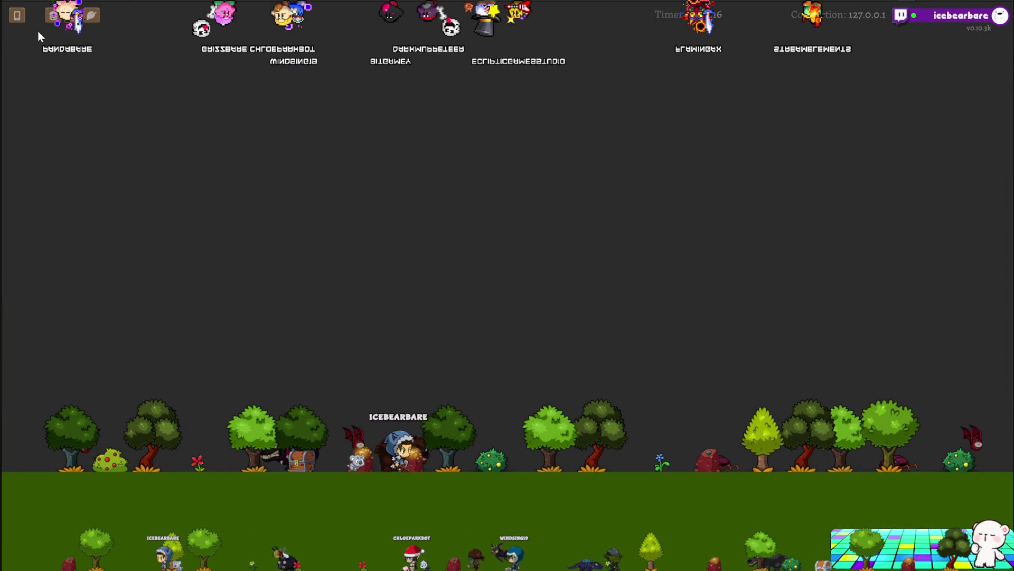
Open the game's panels, show the item hotbar, then close the panels with Escape
{"action": "left_click", "coordinate": [19, 16]}
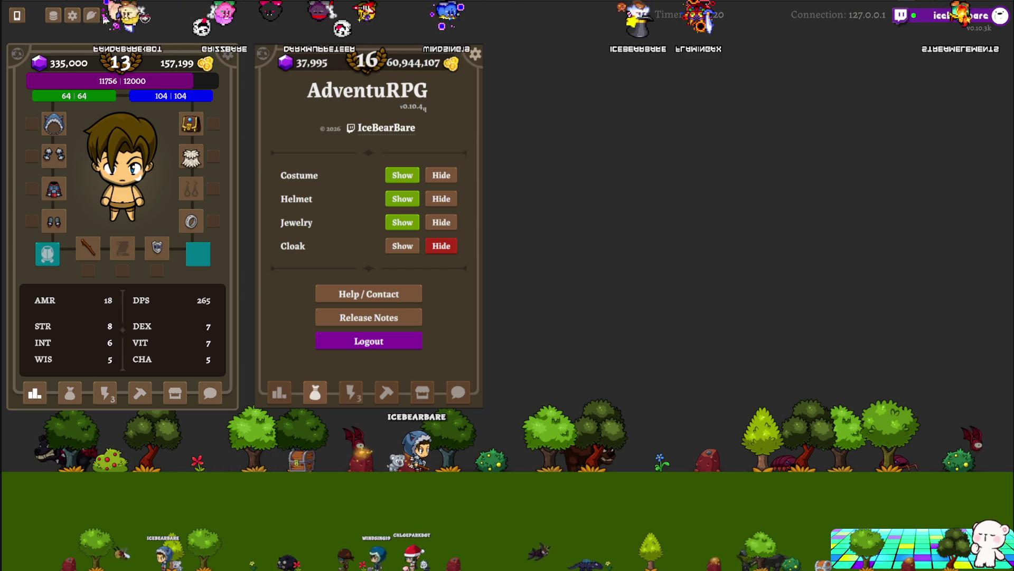
{"action": "left_click", "coordinate": [19, 15]}
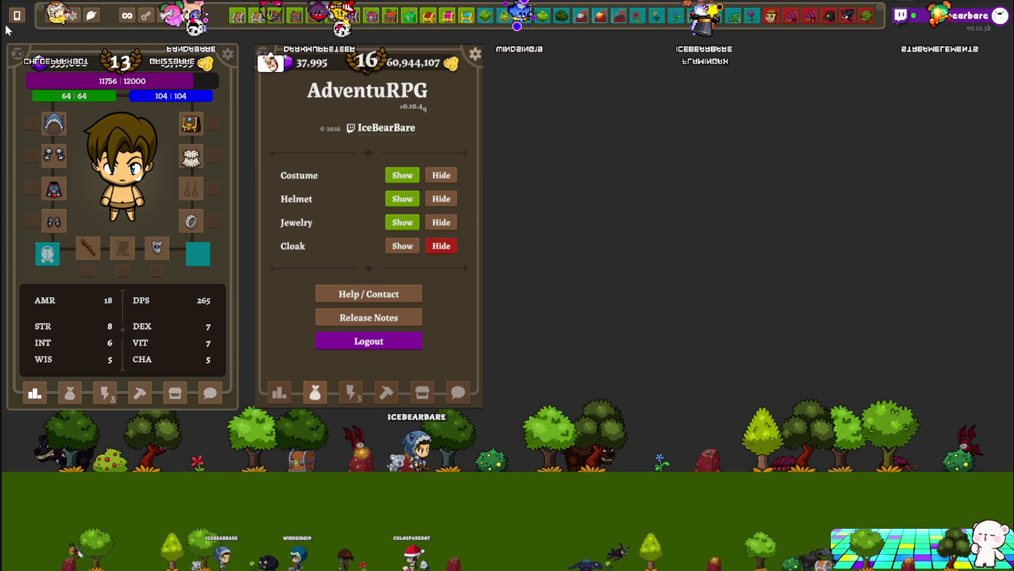
{"action": "key", "text": "Escape"}
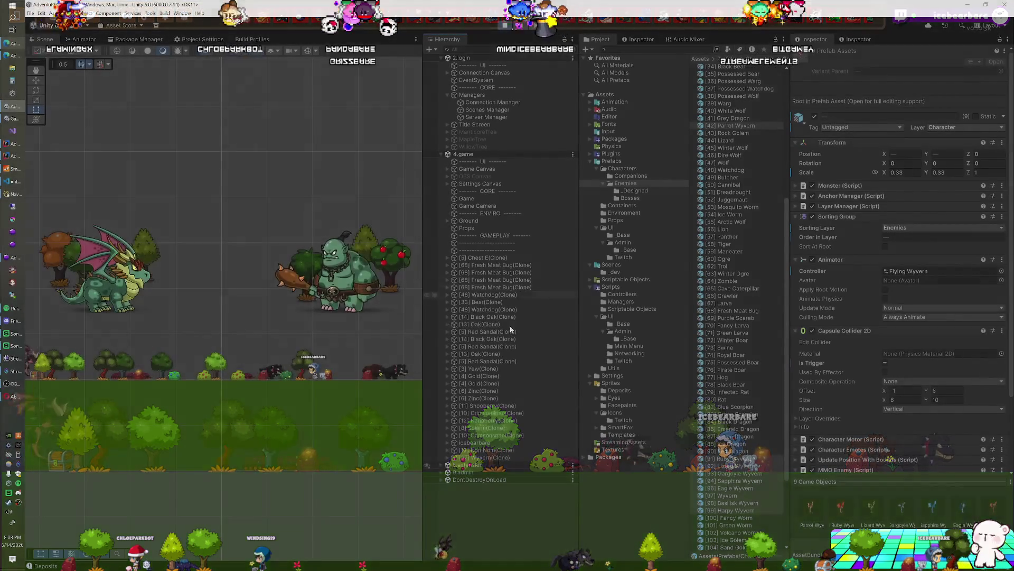
Try the Wyvern clone at a 0.4 scale, then adjust its X scale down toward 0.36
{"action": "left_click", "coordinate": [490, 458]}
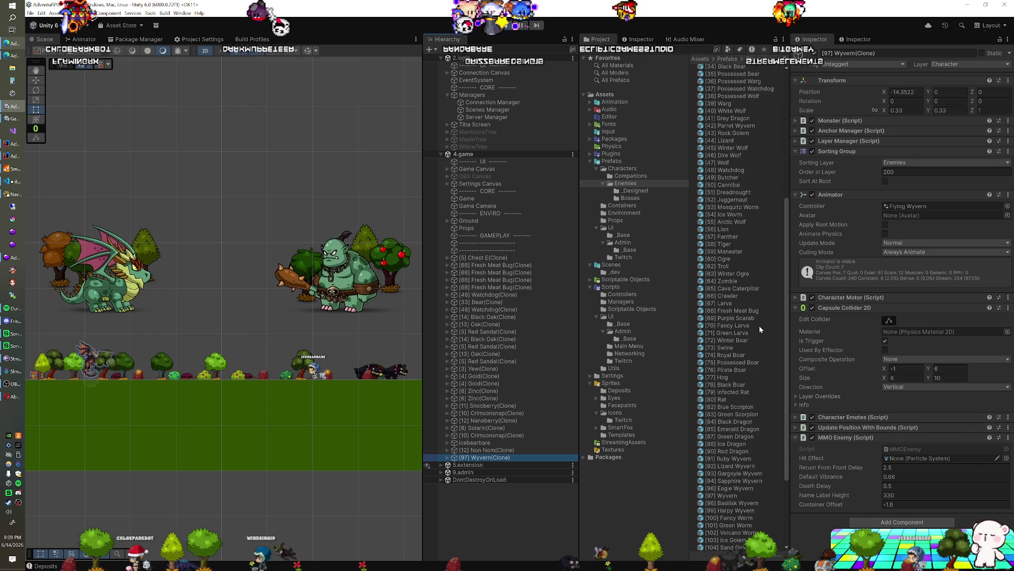
{"action": "double_click", "coordinate": [950, 111]}
{"action": "type", "text": "0.4"}
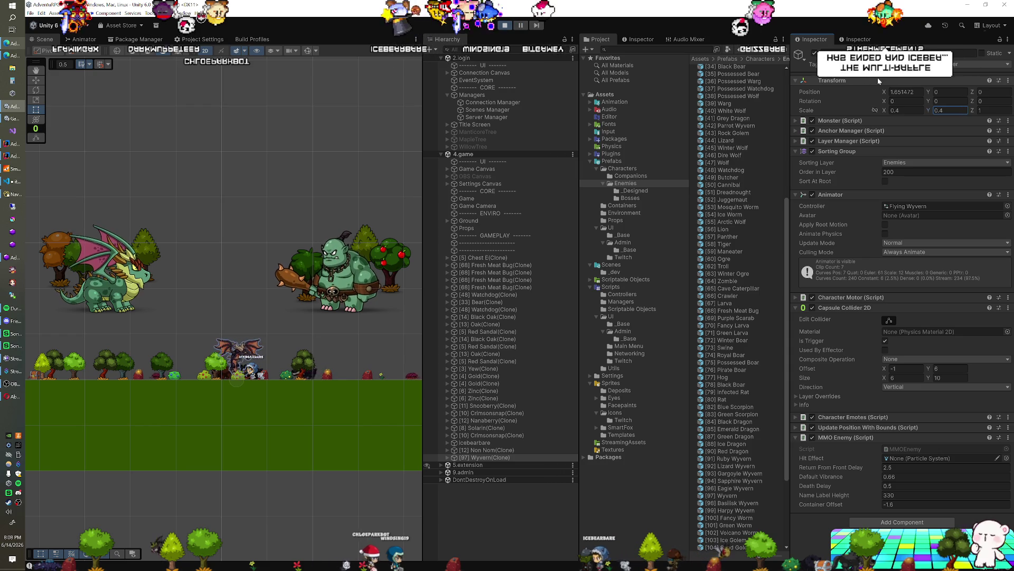
{"action": "left_click", "coordinate": [906, 110]}
{"action": "type", "text": "0.3"}
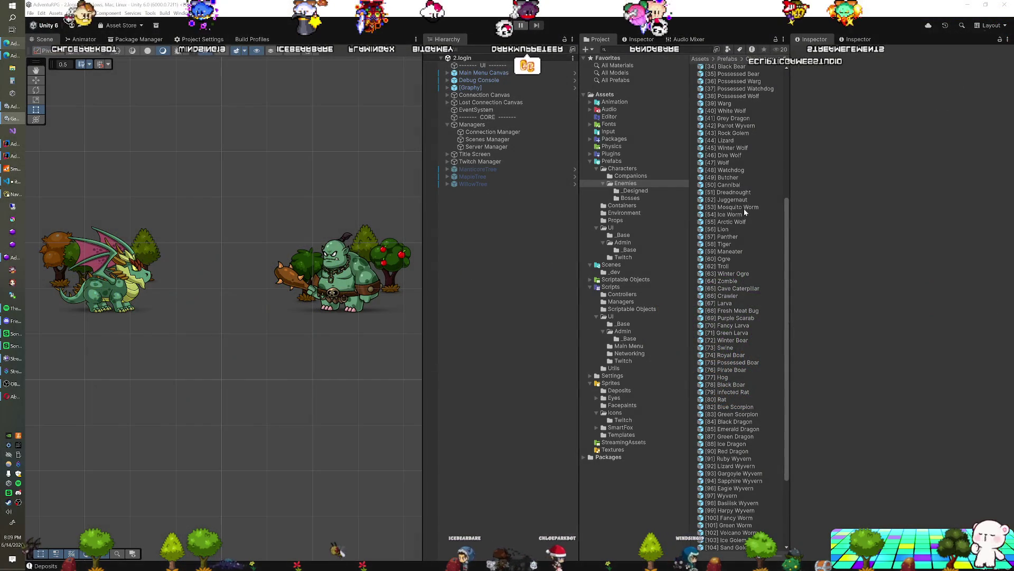
Select the Ruby through Harpy wyvern prefabs for the 0.38 rescale, then bring Trello forward
{"action": "scroll", "coordinate": [742, 195], "scroll_direction": "down", "scroll_amount": 5}
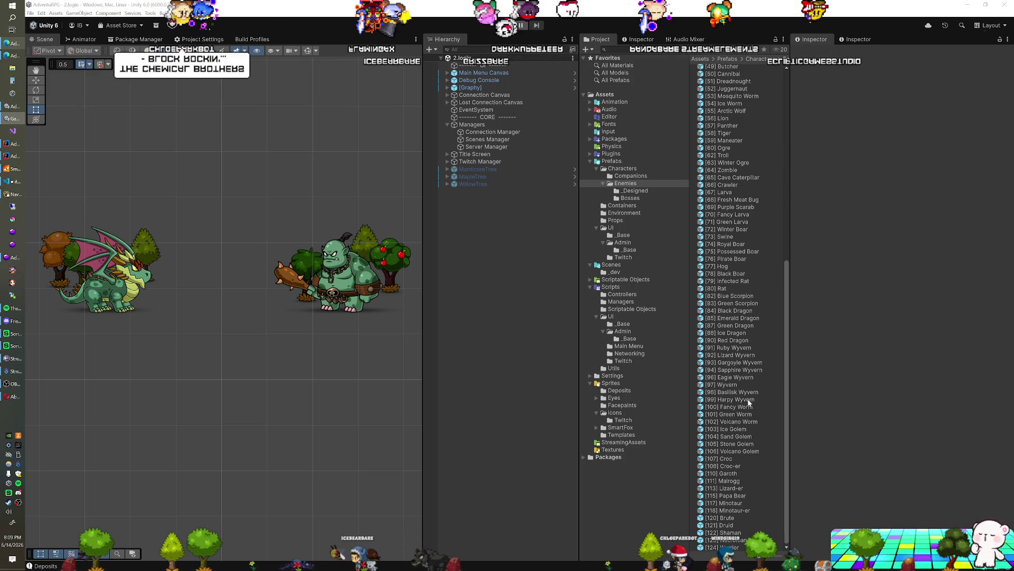
{"action": "left_click", "coordinate": [737, 347], "text": "shift"}
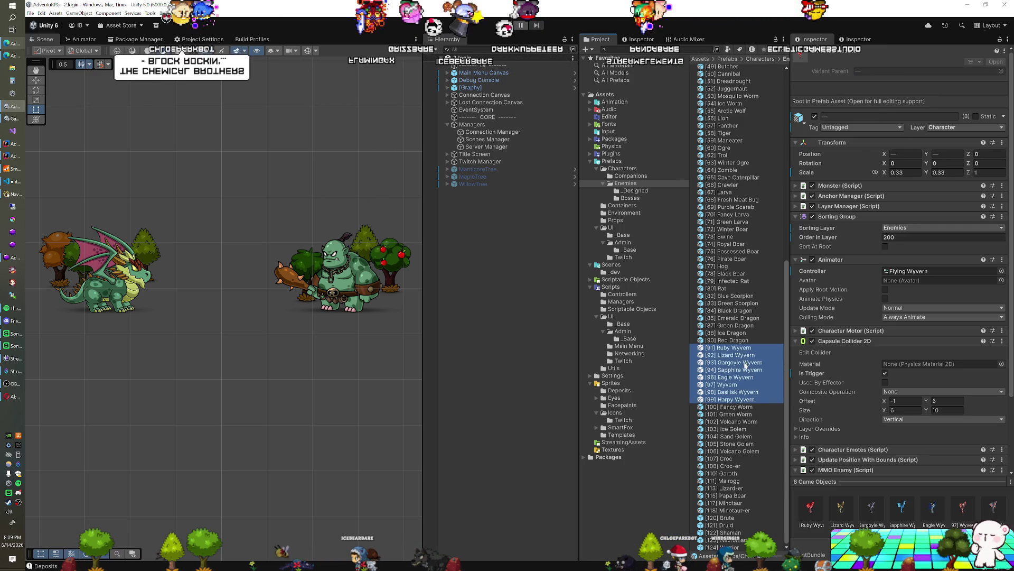
{"action": "scroll", "coordinate": [739, 373], "scroll_direction": "up", "scroll_amount": 15}
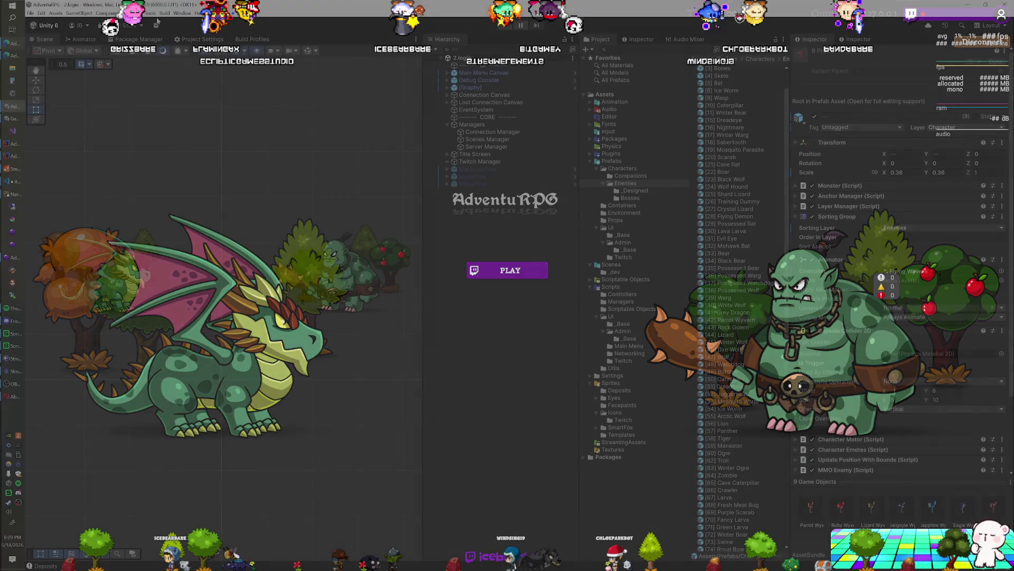
{"action": "left_click", "coordinate": [11, 57]}
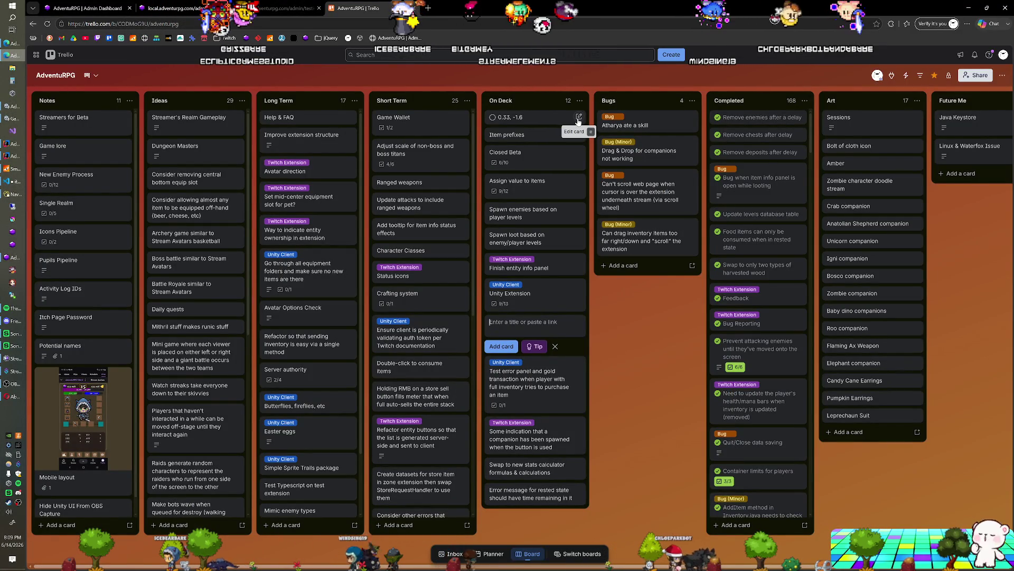
Archive the '0.33, -1.6' card from On Deck using its quick-edit menu
{"action": "left_click", "coordinate": [578, 117]}
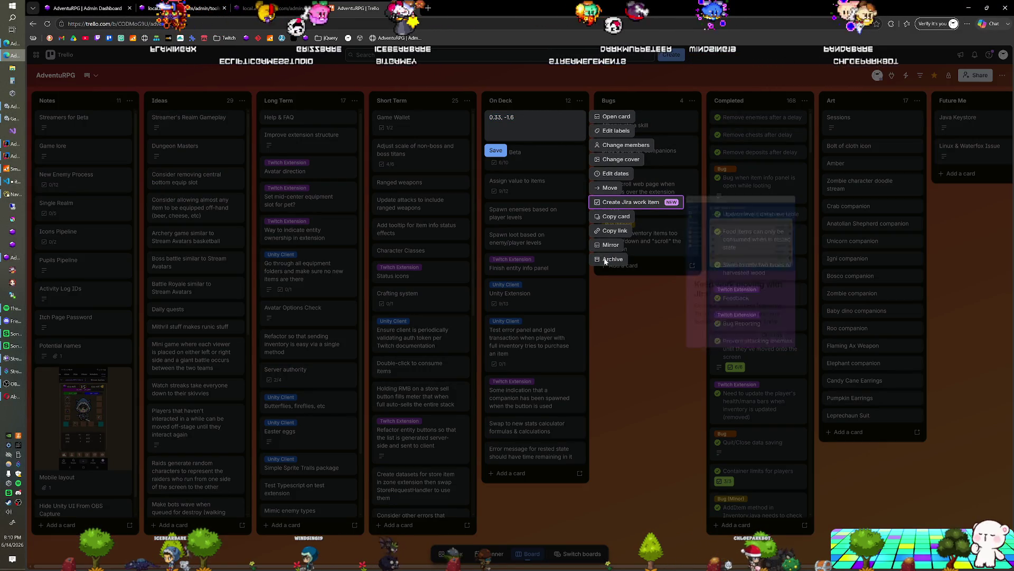
{"action": "left_click", "coordinate": [607, 259]}
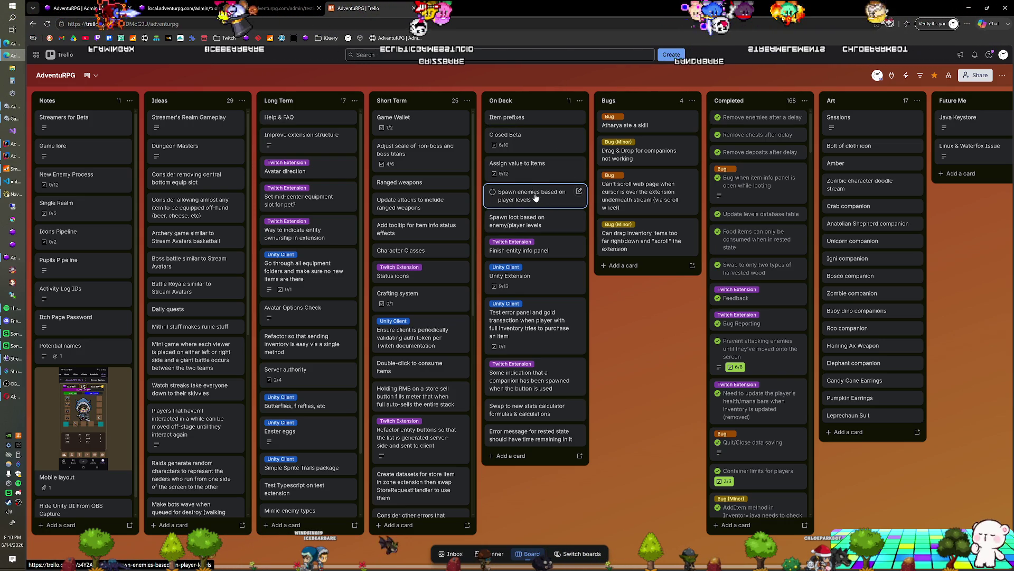
Drag the 'Spawn enemies based on player levels' card out of On Deck onto the top of Completed, leaving 10 cards in On Deck
{"action": "left_click_drag", "start_coordinate": [531, 198], "coordinate": [756, 127]}
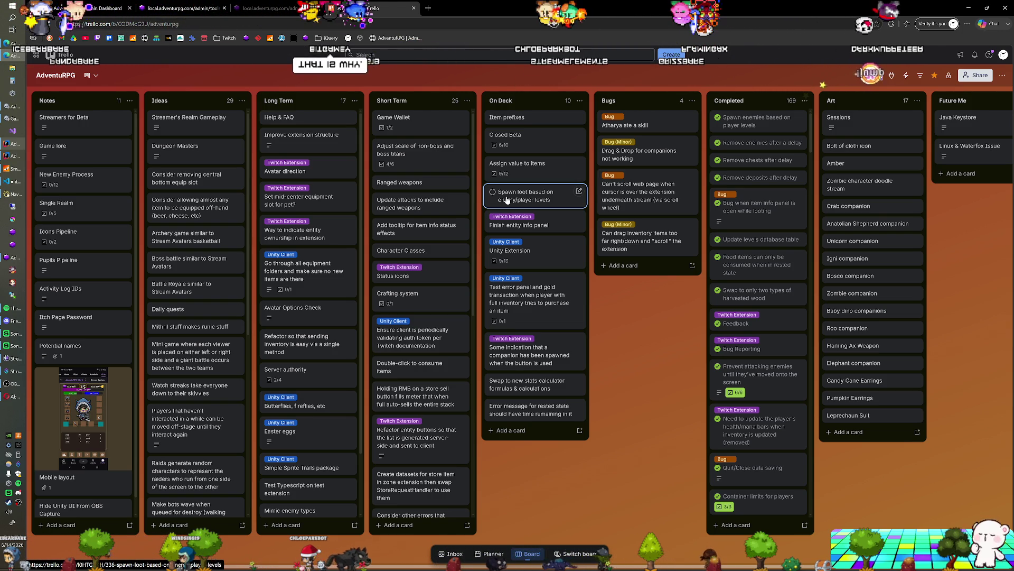
{"action": "mouse_move", "coordinate": [514, 211]}
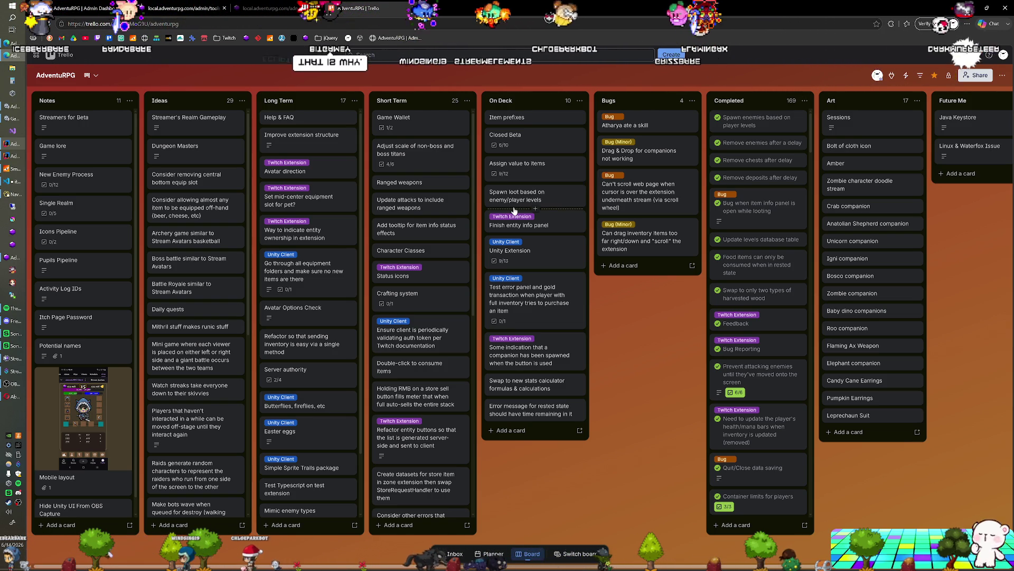
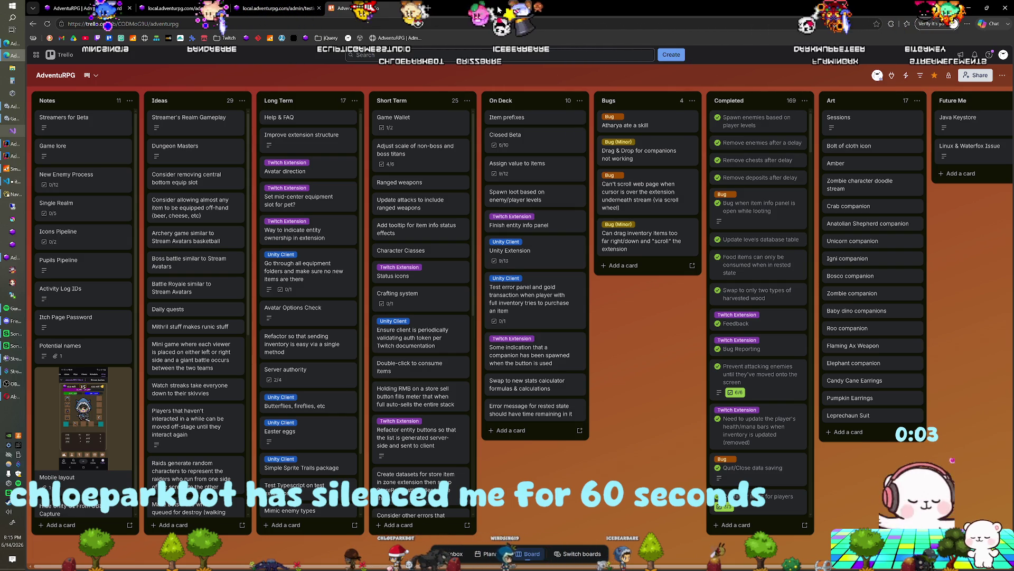
Filter the Trello board to show only my cards, then clear the member filter
{"action": "key", "text": "q"}
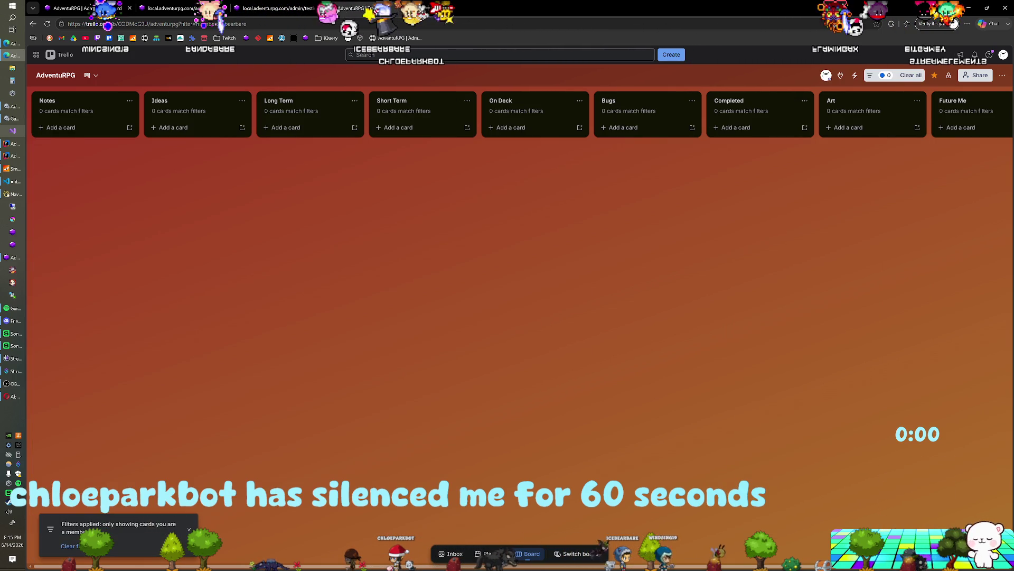
{"action": "left_click", "coordinate": [309, 8]}
{"action": "left_click", "coordinate": [359, 9]}
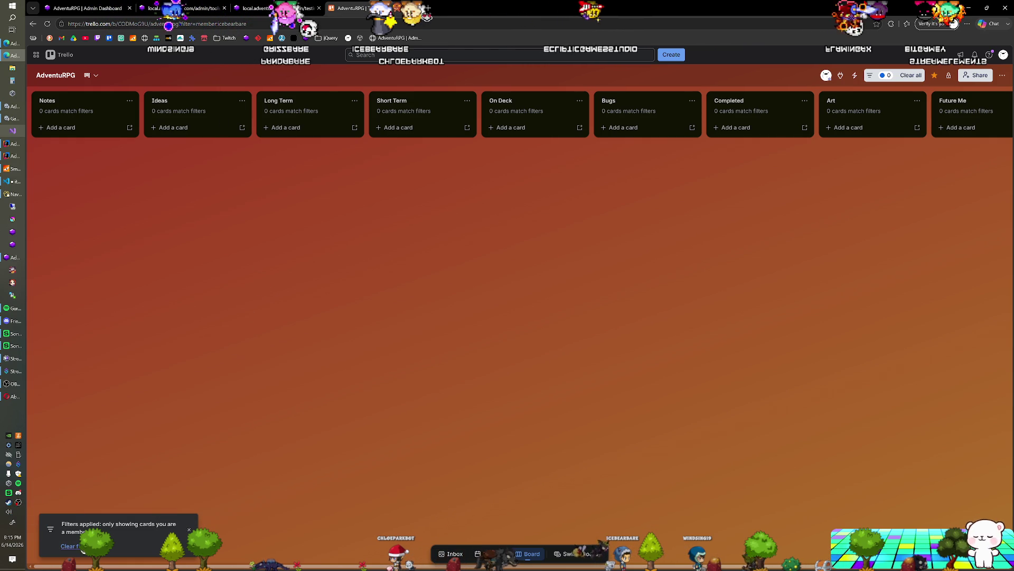
{"action": "key", "text": "q"}
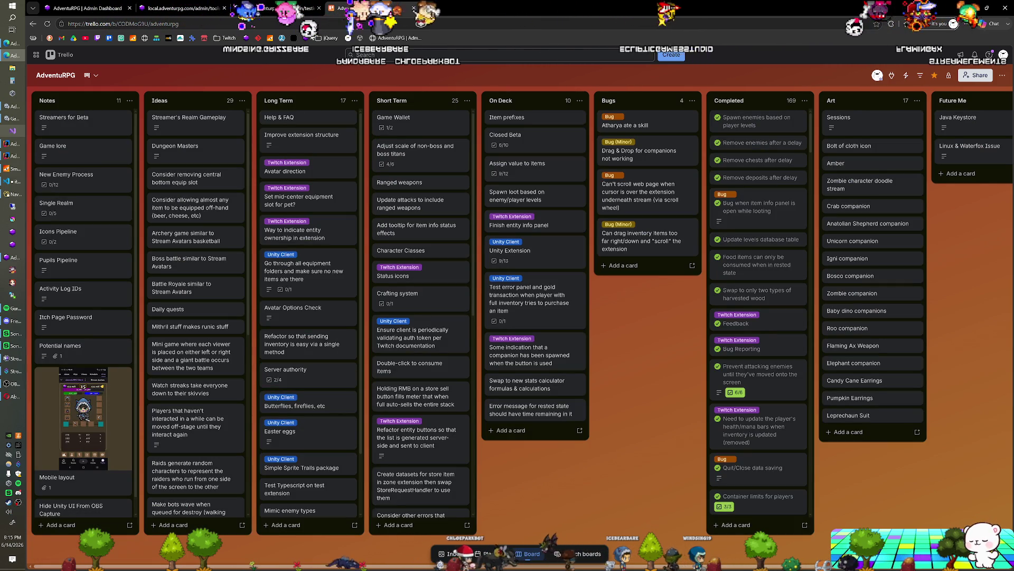
{"action": "key", "text": "ctrl+shift+Tab"}
{"action": "key", "text": "ctrl+Tab"}
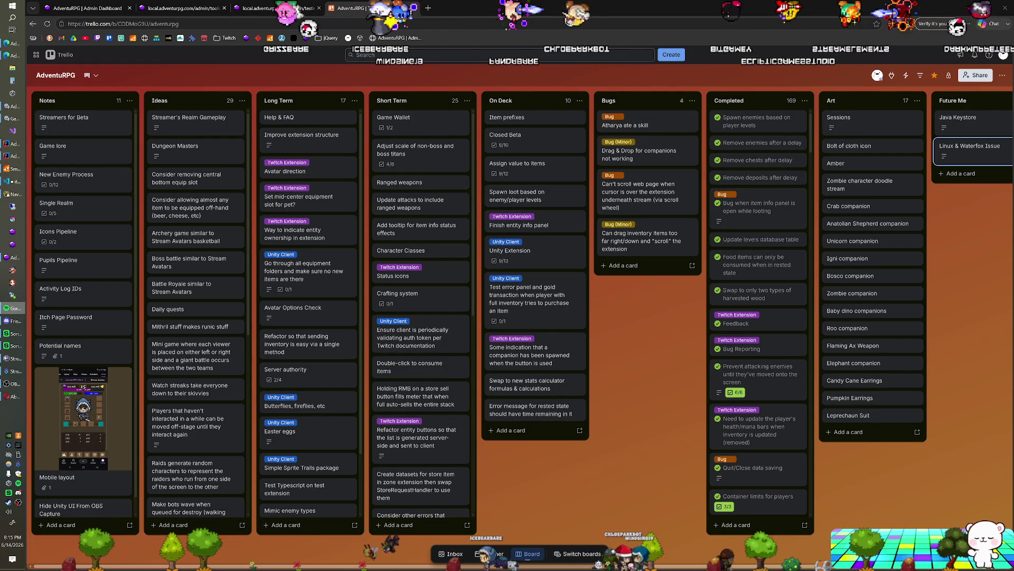
Move the stats calculator card to the top of On Deck, then go to Unity
{"action": "mouse_move", "coordinate": [972, 148]}
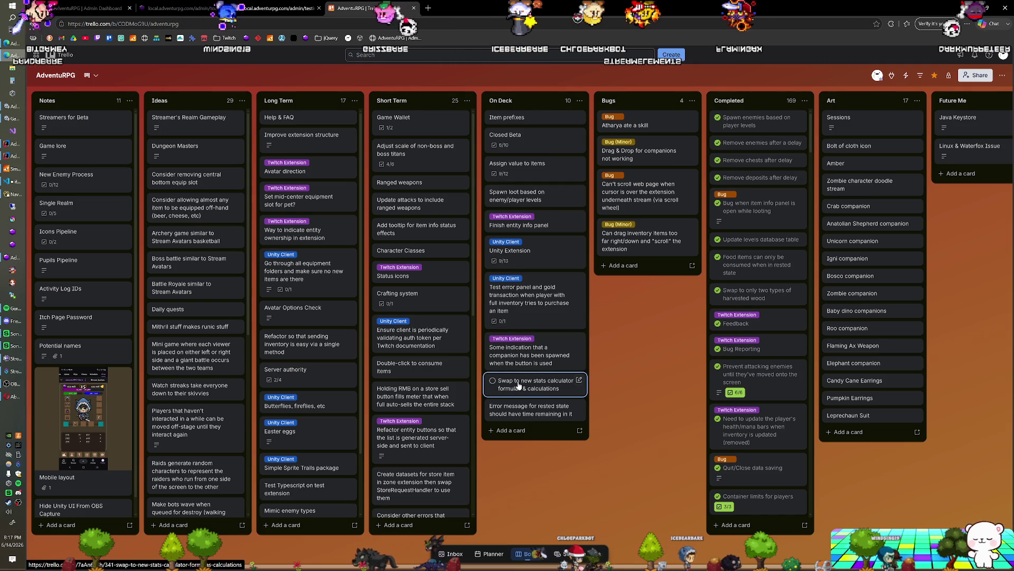
{"action": "left_click_drag", "start_coordinate": [523, 384], "coordinate": [530, 122]}
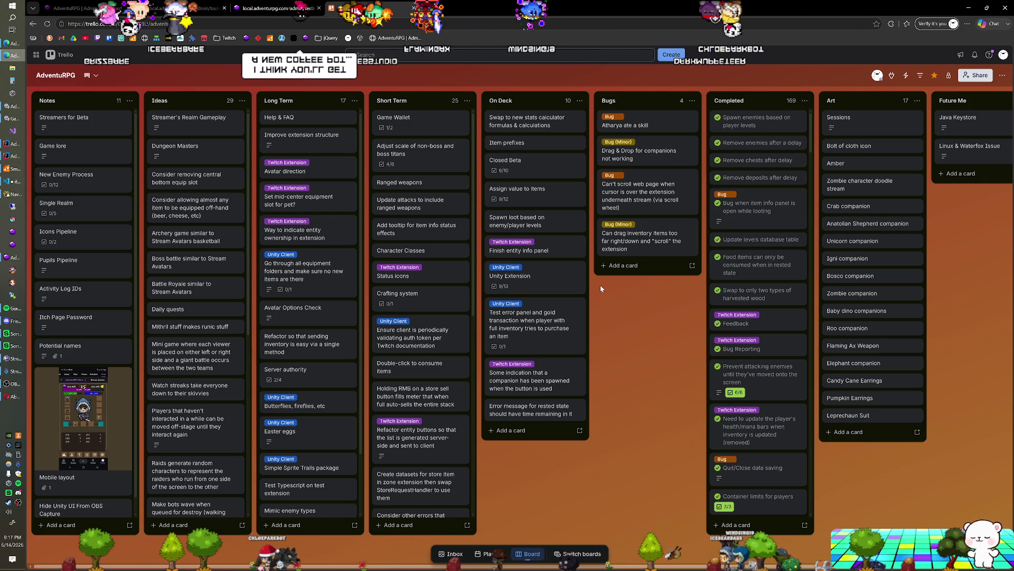
{"action": "key", "text": "alt+Tab"}
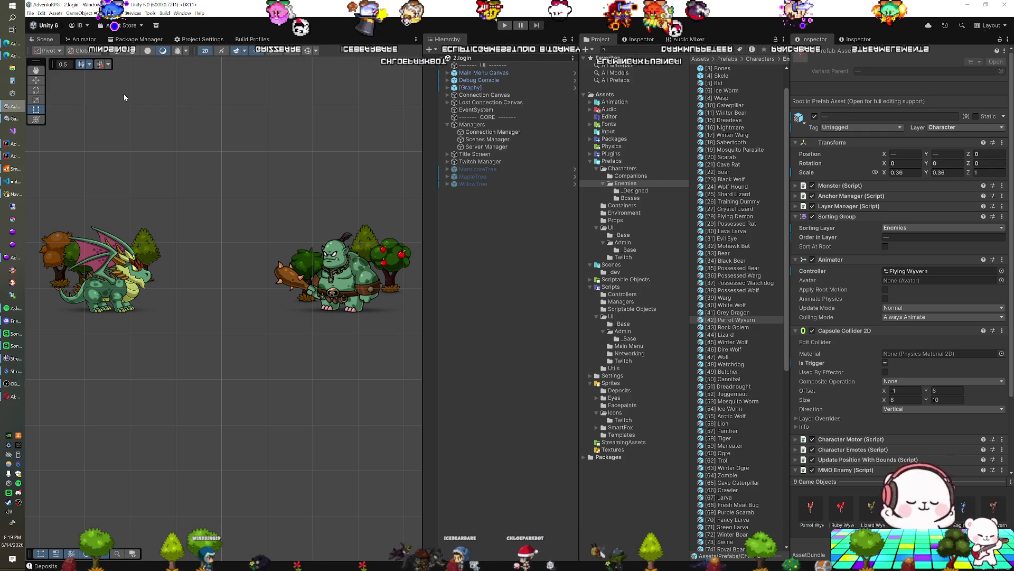
Return to IntelliJ IDEA and scroll through Avatar.java to the Query methods
{"action": "left_click", "coordinate": [14, 156]}
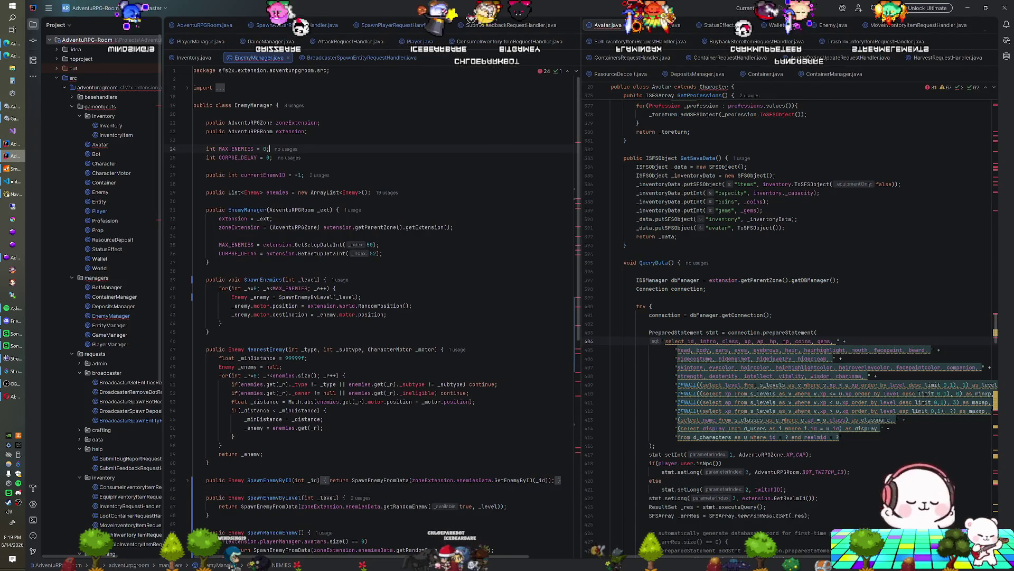
{"action": "scroll", "coordinate": [370, 317], "scroll_direction": "down", "scroll_amount": 10}
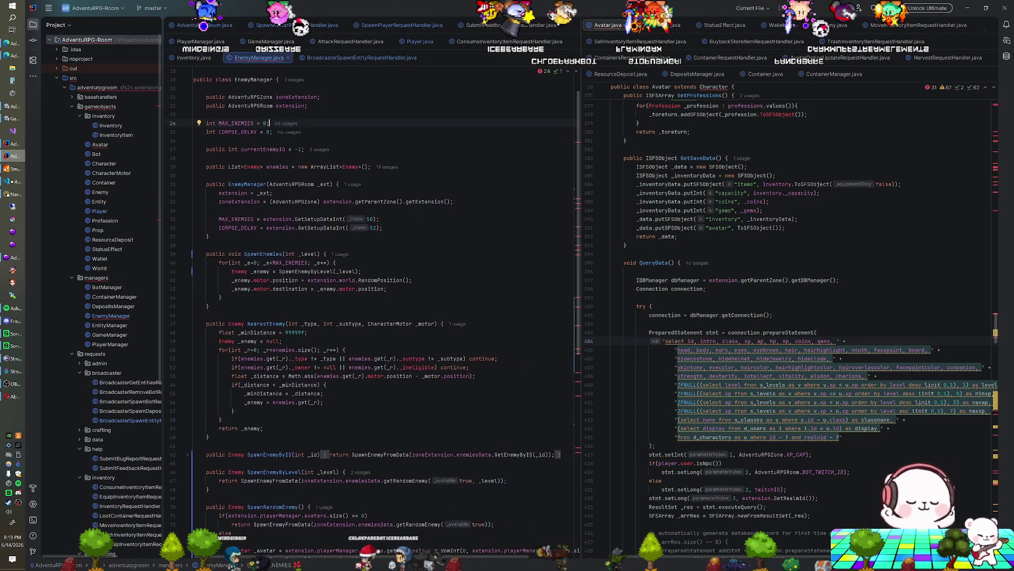
{"action": "scroll", "coordinate": [370, 317], "scroll_direction": "down", "scroll_amount": 10}
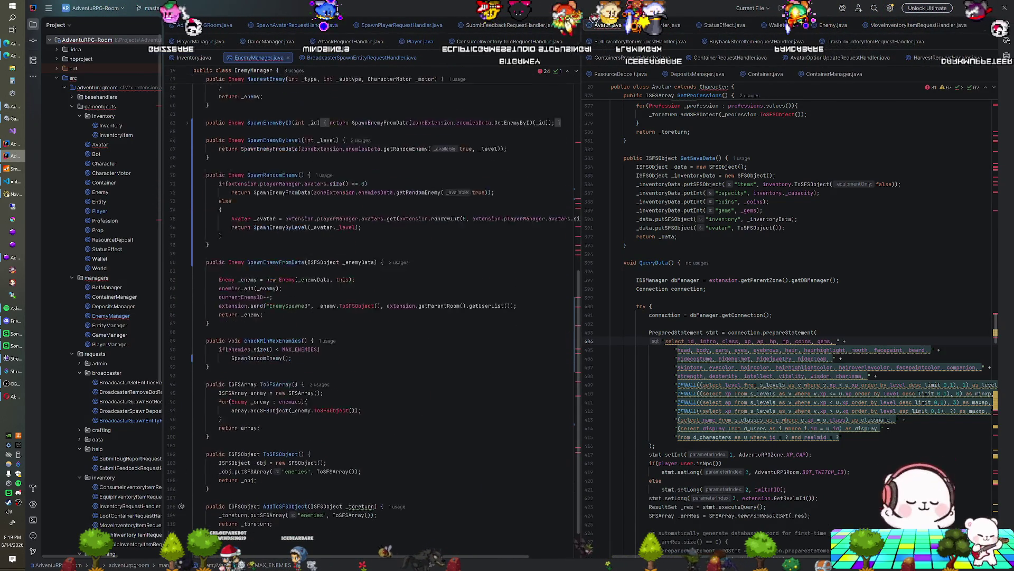
{"action": "scroll", "coordinate": [370, 317], "scroll_direction": "up", "scroll_amount": 7}
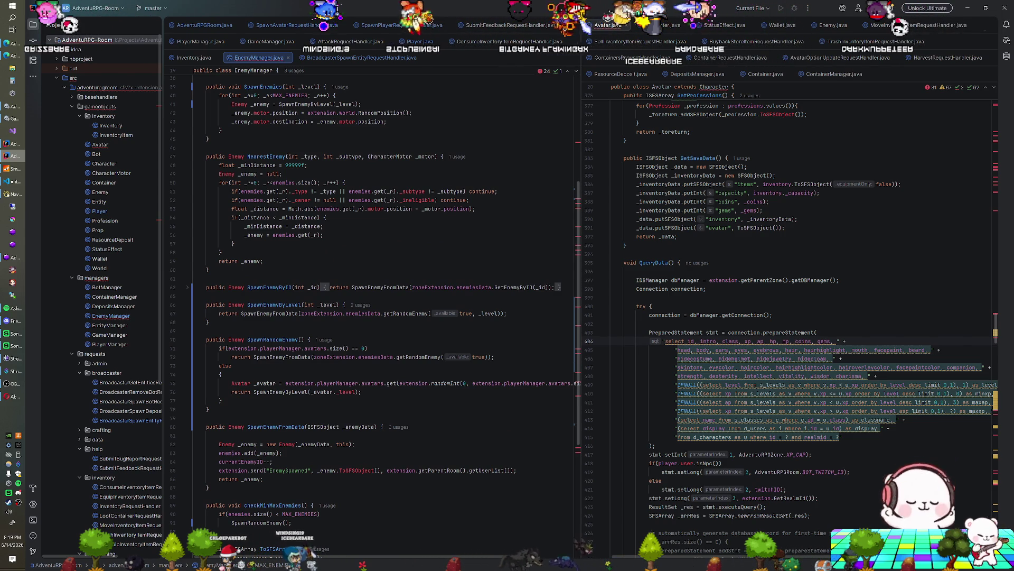
{"action": "scroll", "coordinate": [370, 317], "scroll_direction": "up", "scroll_amount": 12}
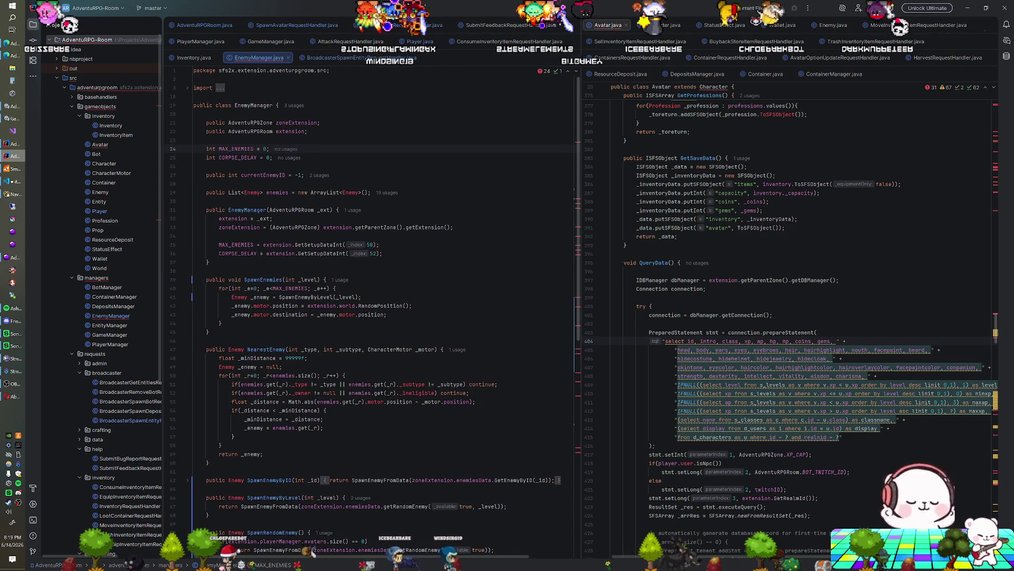
{"action": "scroll", "coordinate": [370, 317], "scroll_direction": "down", "scroll_amount": 8}
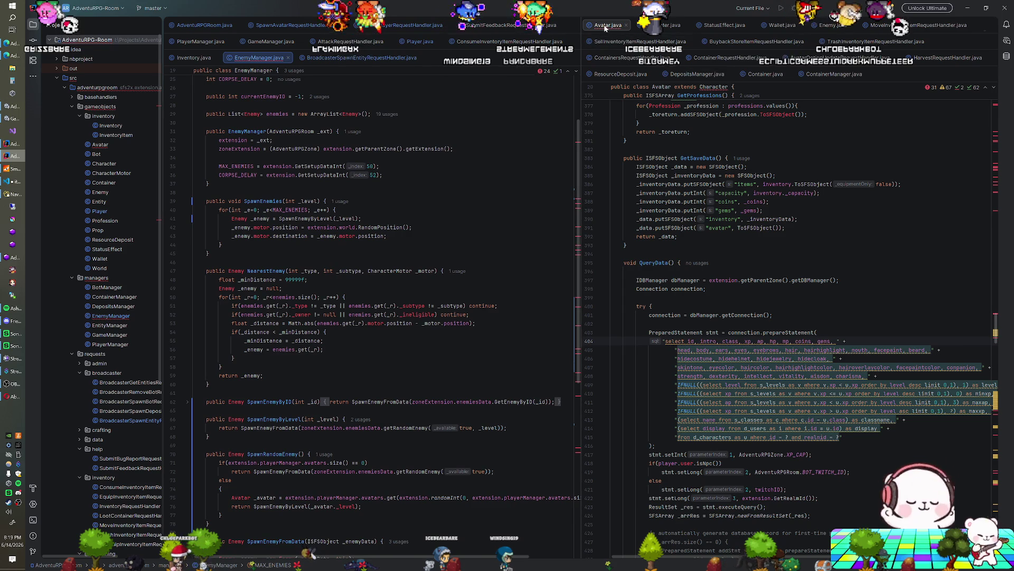
{"action": "scroll", "coordinate": [770, 340], "scroll_direction": "down", "scroll_amount": 2}
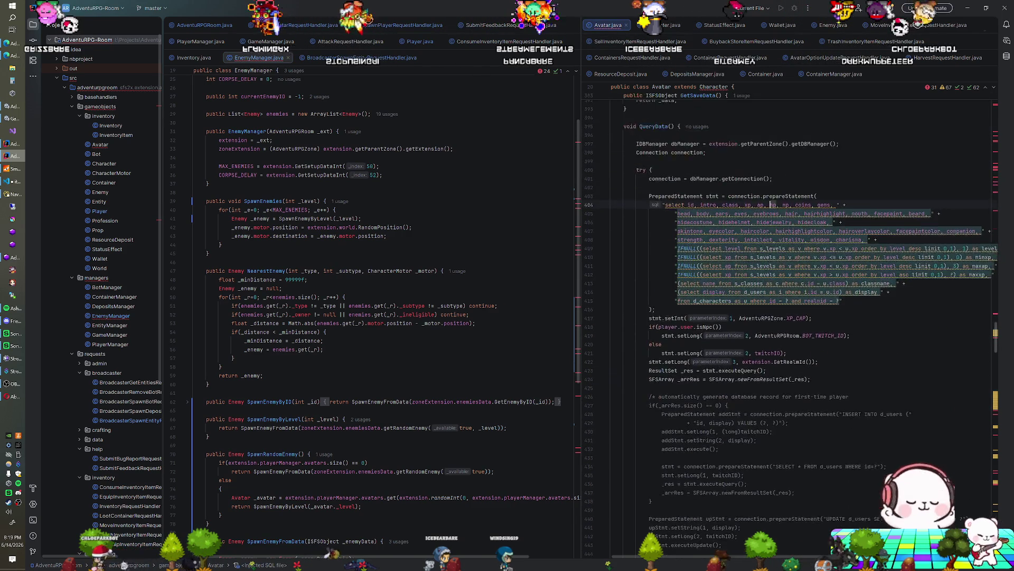
Fold QueryData, QueryInventoryData, QueryProfessionsData, QueryStoreBuyback and GetSaveData in Avatar.java
{"action": "left_click", "coordinate": [603, 212]}
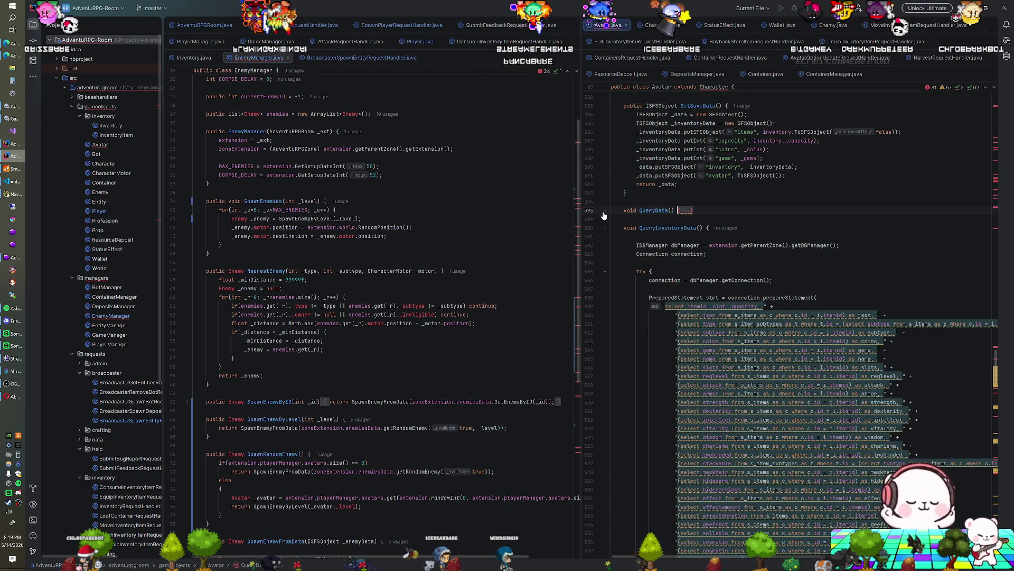
{"action": "left_click", "coordinate": [604, 228]}
{"action": "left_click", "coordinate": [605, 246]}
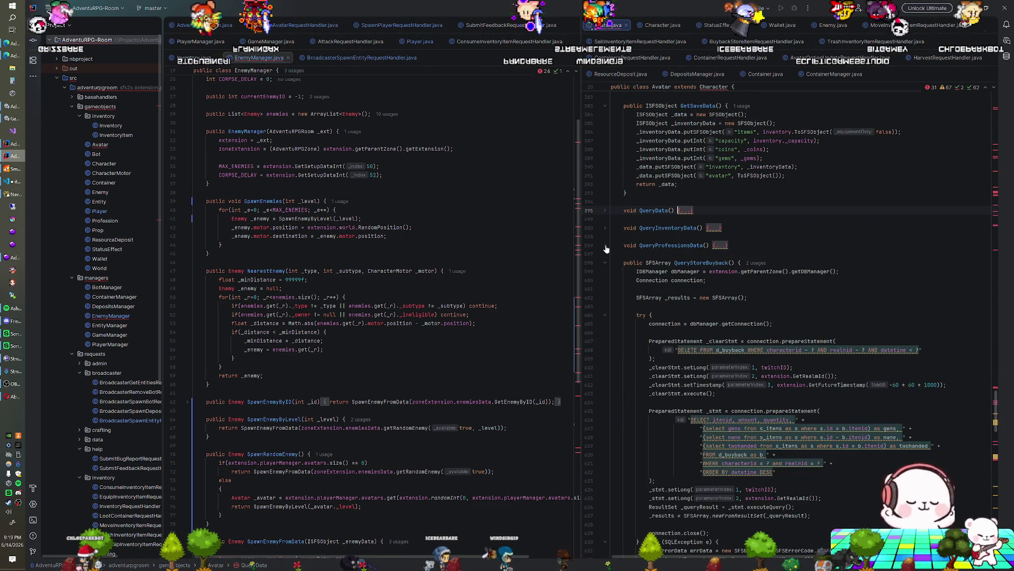
{"action": "left_click", "coordinate": [605, 264]}
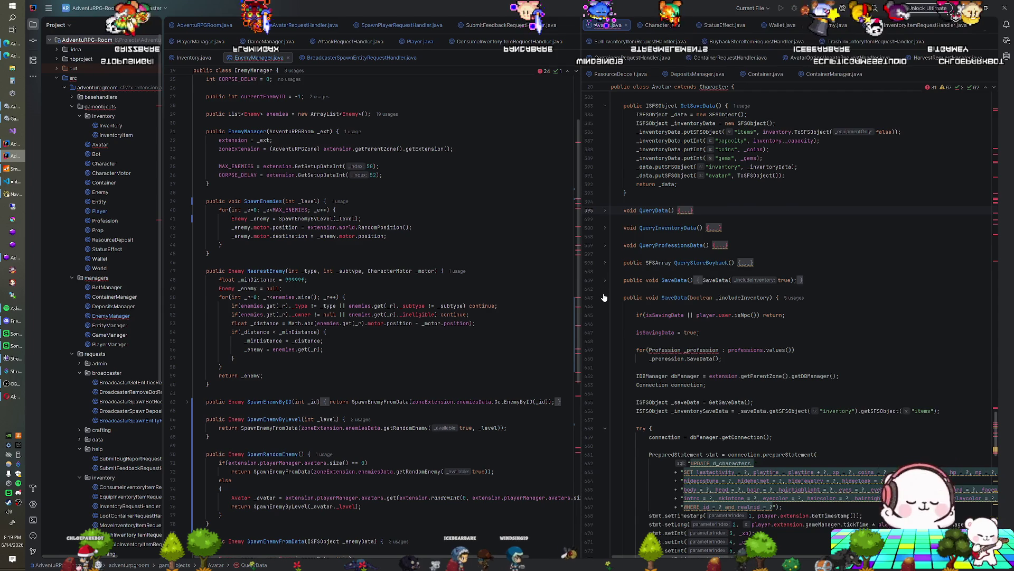
{"action": "scroll", "coordinate": [606, 299], "scroll_direction": "up", "scroll_amount": 6}
{"action": "scroll", "coordinate": [606, 304], "scroll_direction": "up", "scroll_amount": 4}
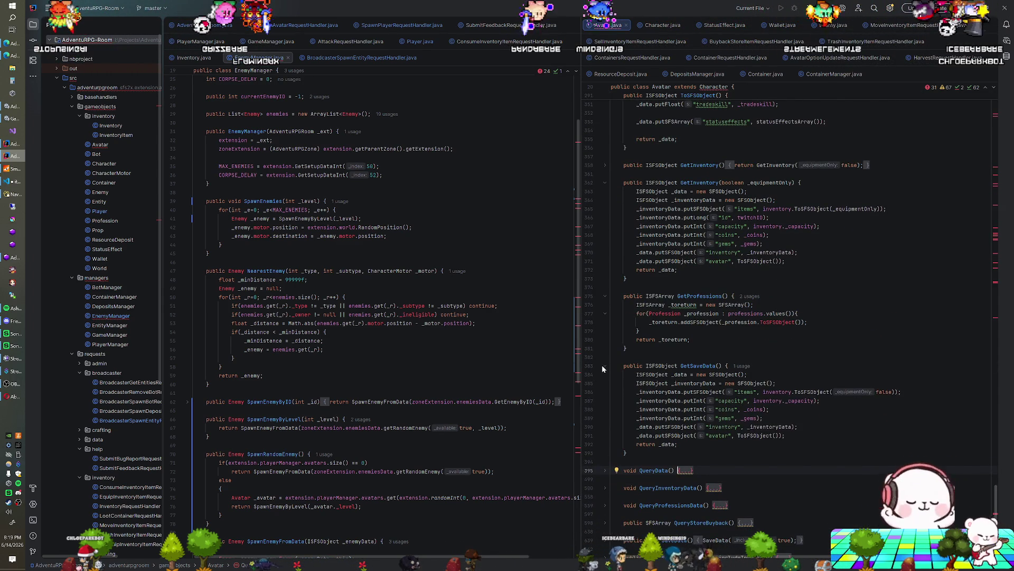
{"action": "left_click", "coordinate": [606, 365]}
{"action": "scroll", "coordinate": [606, 366], "scroll_direction": "up", "scroll_amount": 6}
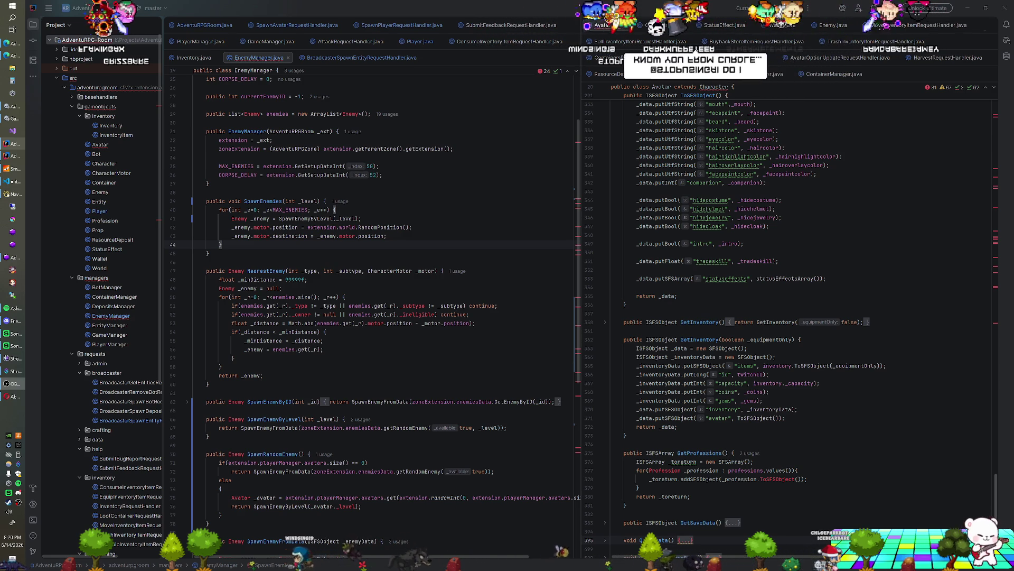
Put the cursor on line 40 of EnemyManager.java, then start AdventuRPG in Unity's play mode
{"action": "left_click", "coordinate": [336, 210]}
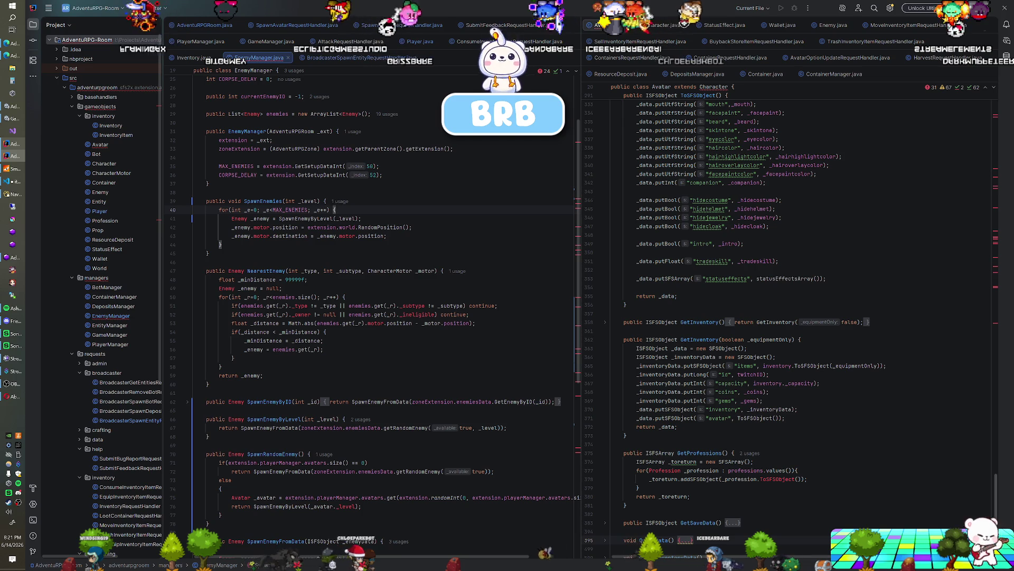
{"action": "key", "text": "alt+Tab"}
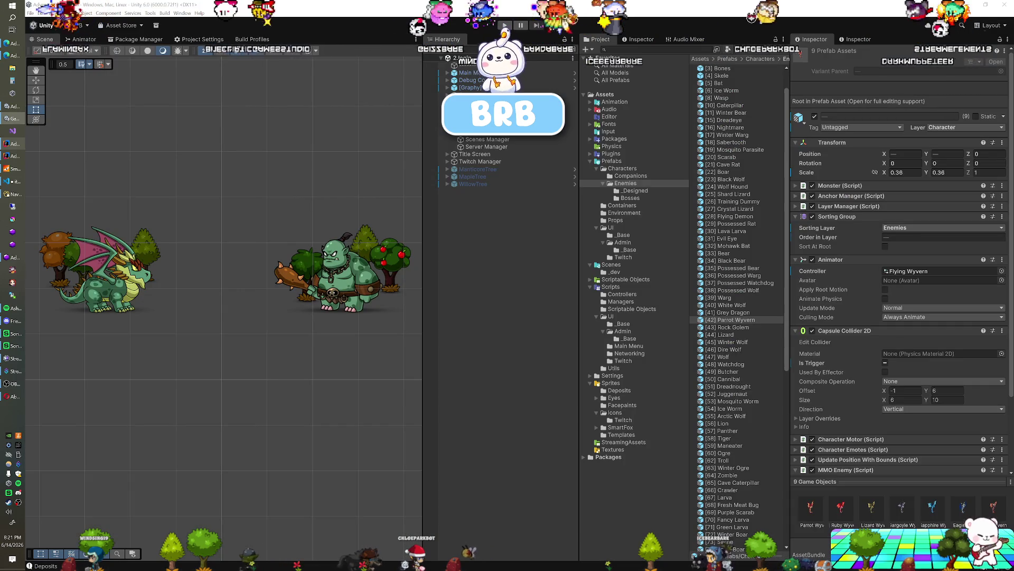
{"action": "key", "text": "alt+Tab"}
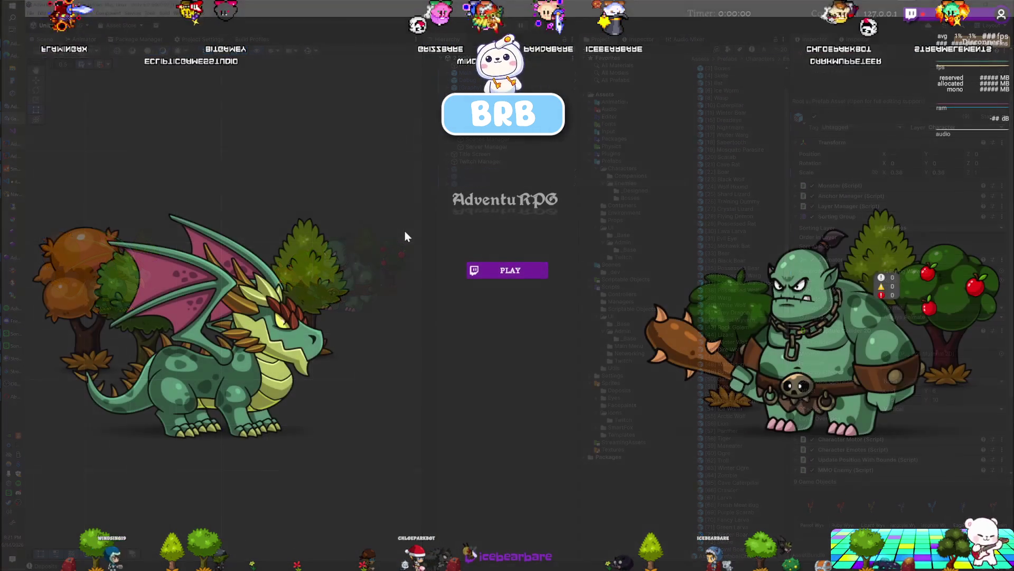